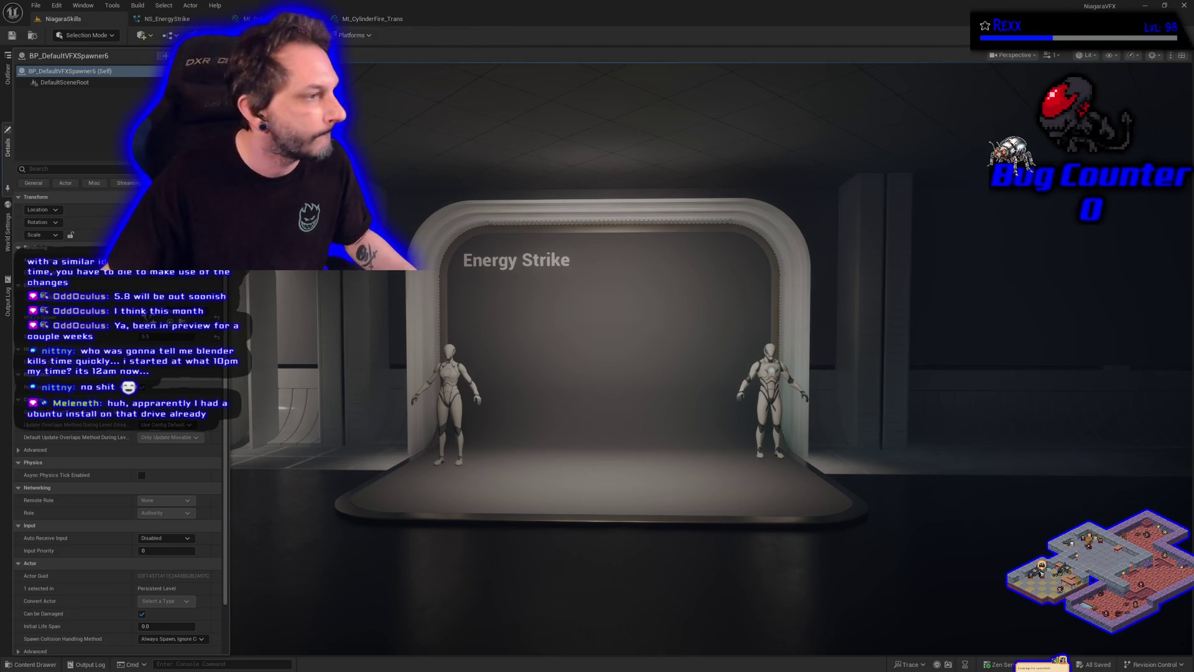
Step: Look over the MI_CylinderFire_Trans material instance, then return to the NS_EnergyStrike system
{"action": "left_click", "coordinate": [398, 19]}
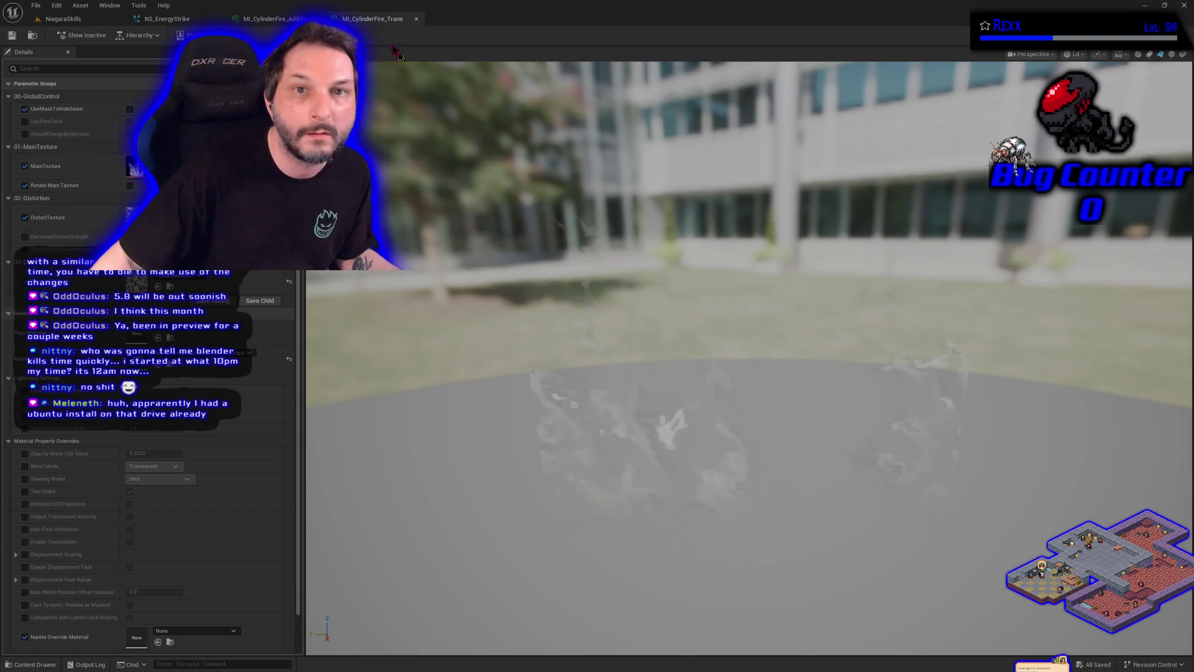
{"action": "left_click", "coordinate": [167, 18]}
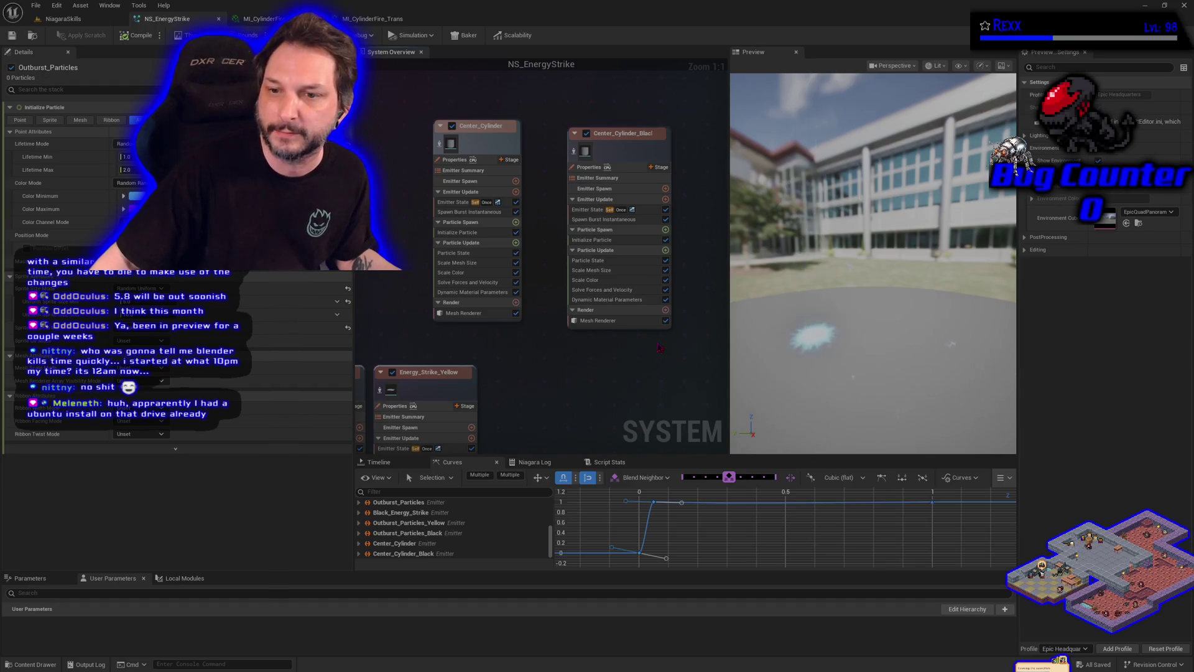
Step: Set Center_Cylinder_Black's Mesh Renderer override material to MI_CylinderFire_Trans
{"action": "left_click", "coordinate": [616, 321]}
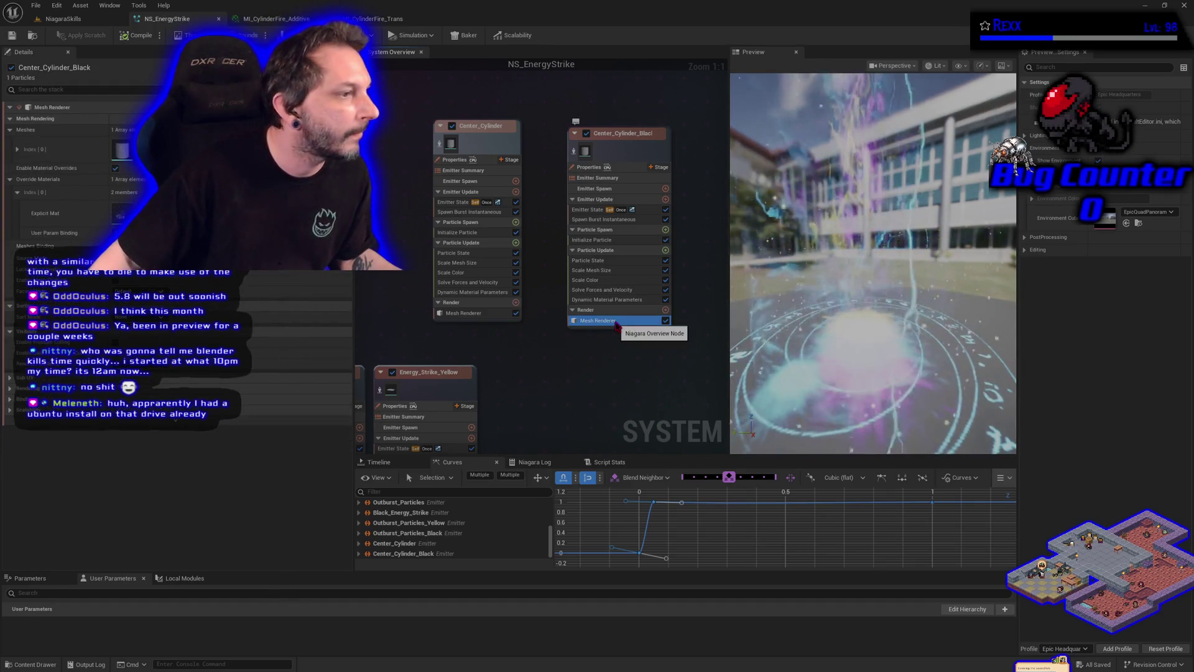
{"action": "left_click", "coordinate": [186, 295]}
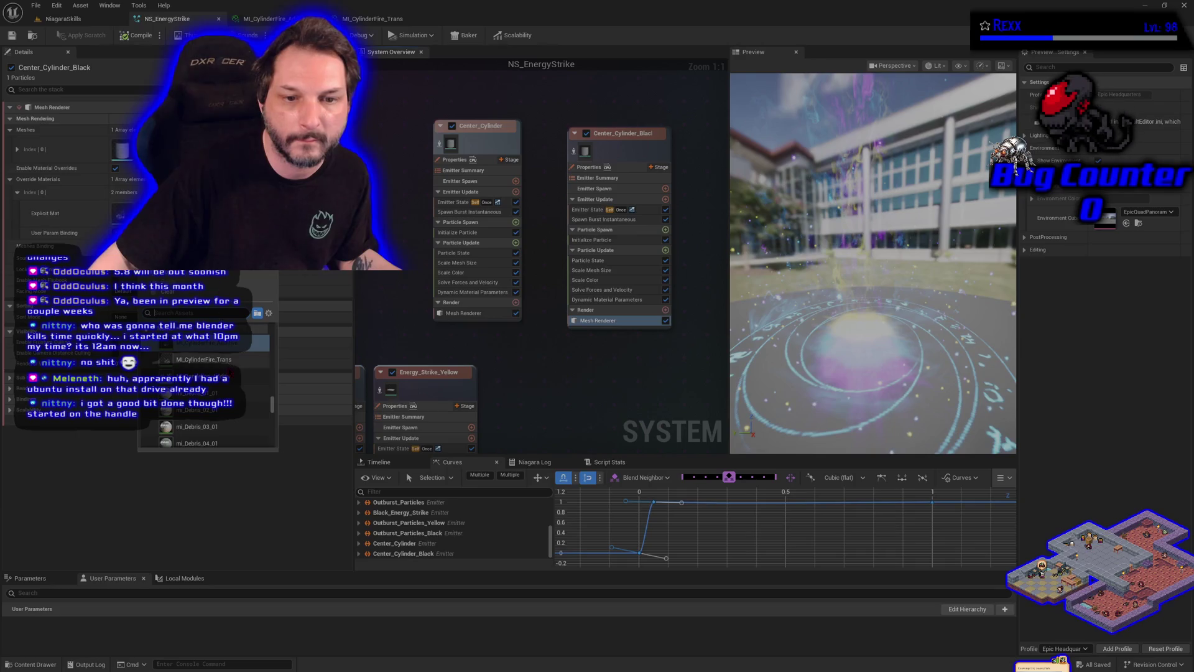
{"action": "left_click", "coordinate": [212, 343]}
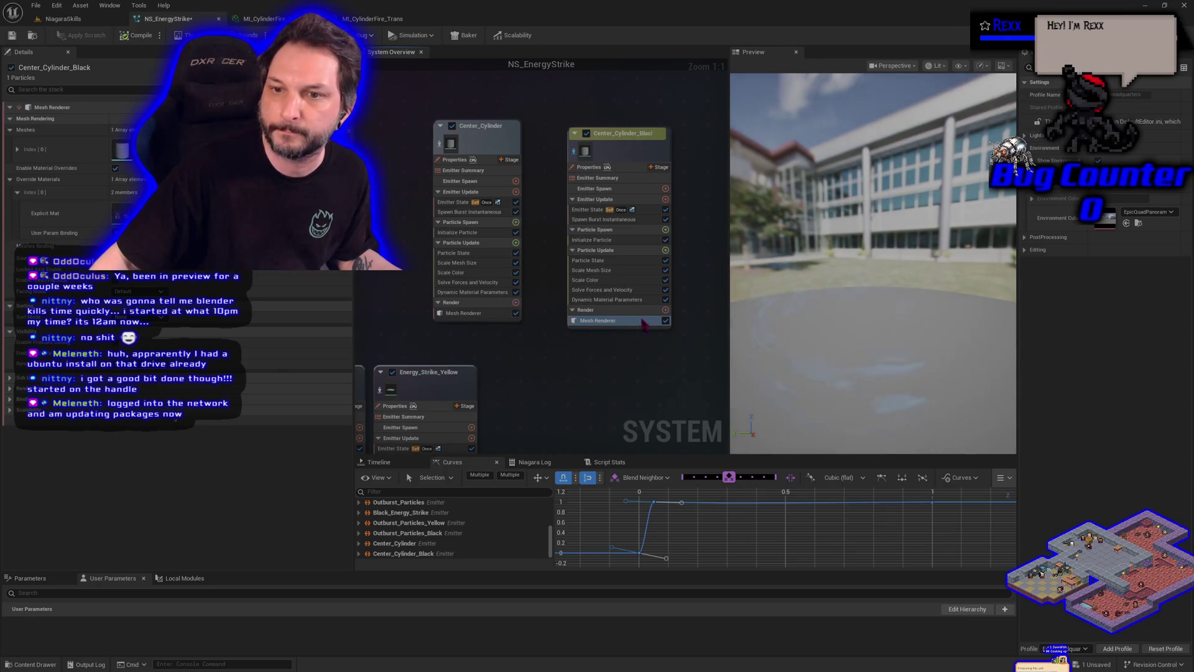
{"action": "left_click", "coordinate": [622, 240]}
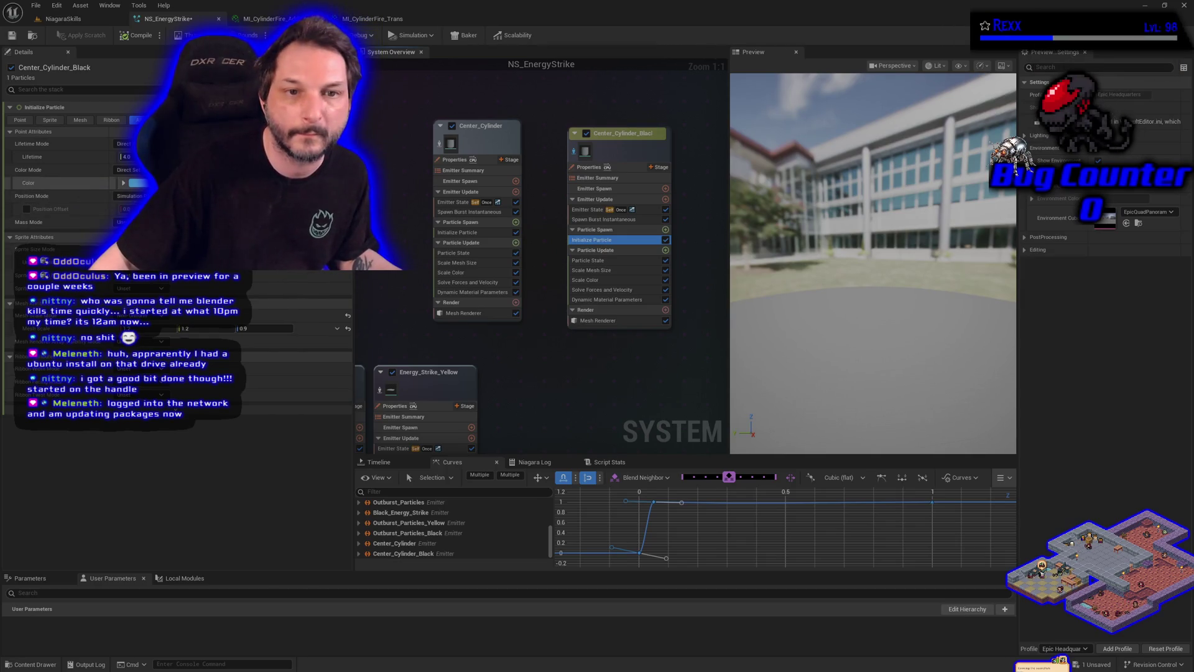
Step: Darken the Initialize Particle colour, first to Value 0.078, then to 0.016 (001222FF)
{"action": "left_click", "coordinate": [137, 183]}
{"action": "left_click", "coordinate": [322, 304]}
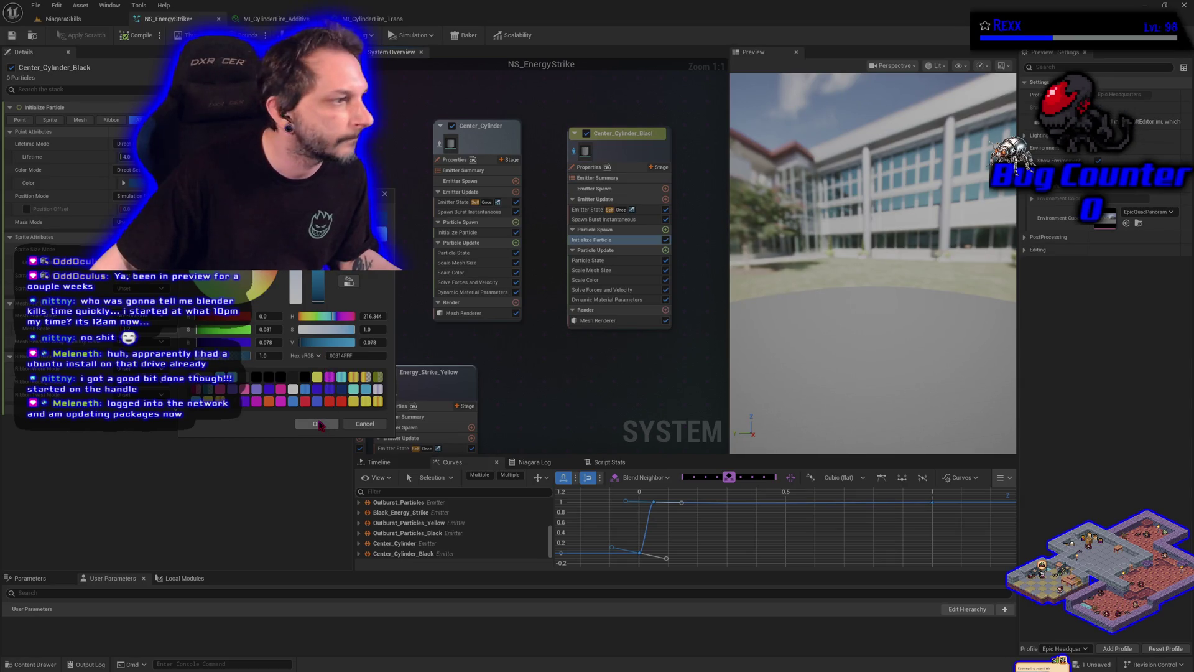
{"action": "left_click", "coordinate": [318, 424]}
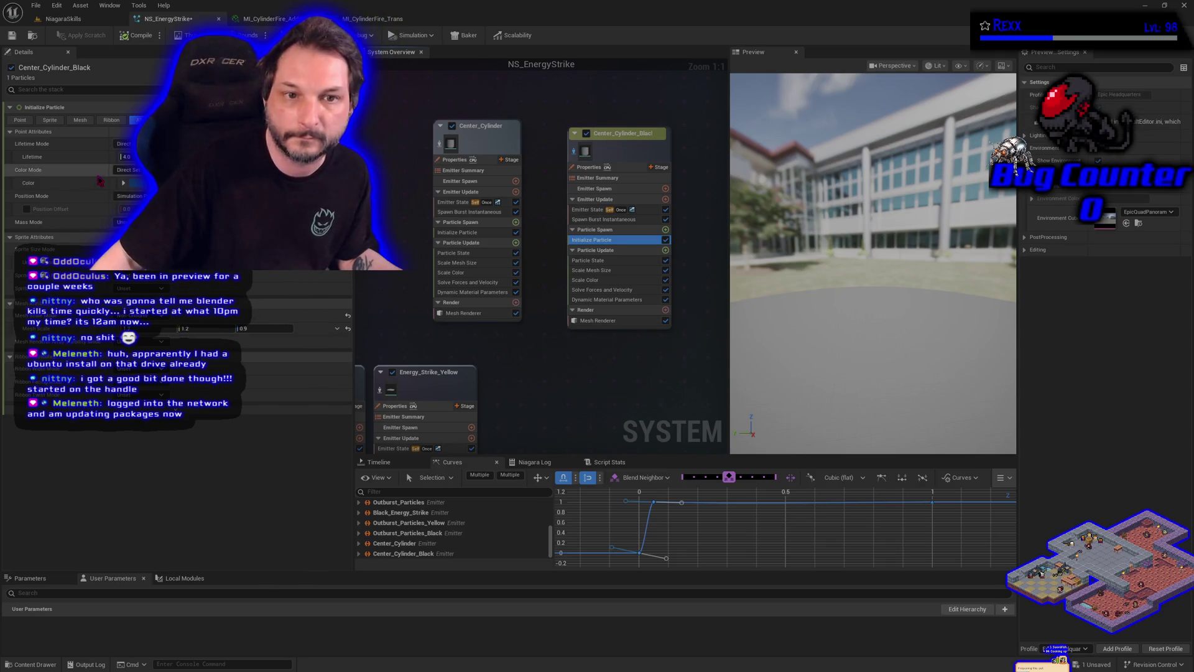
{"action": "left_click", "coordinate": [140, 186]}
{"action": "left_click_drag", "start_coordinate": [283, 299], "coordinate": [284, 302]}
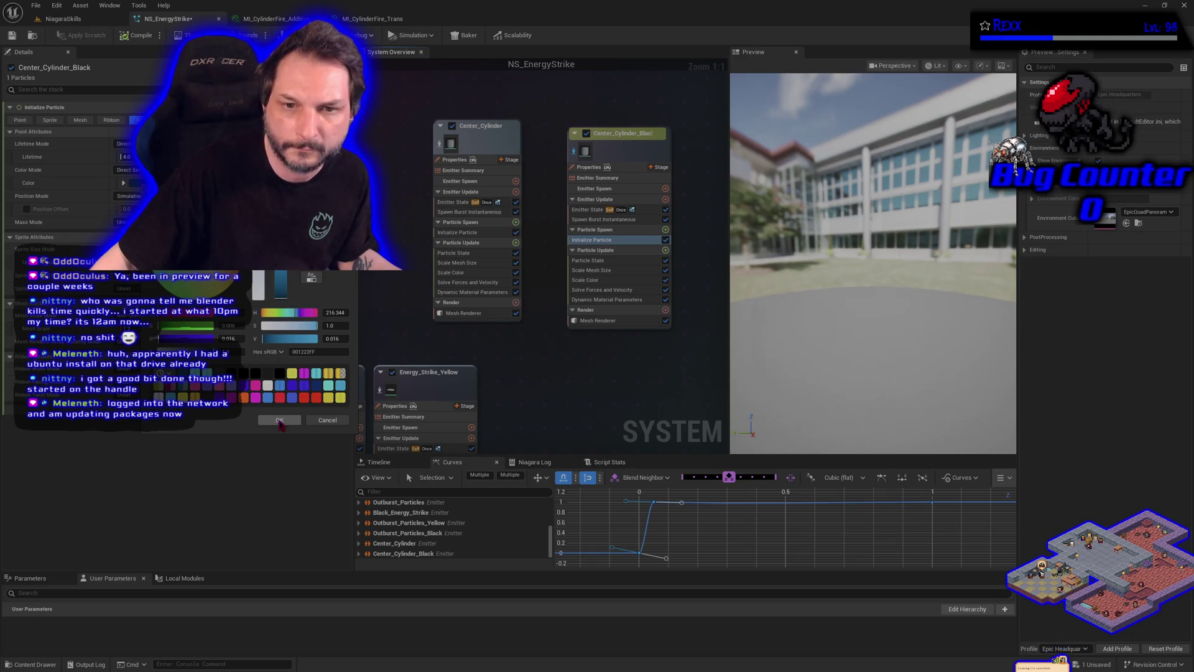
{"action": "left_click", "coordinate": [280, 421]}
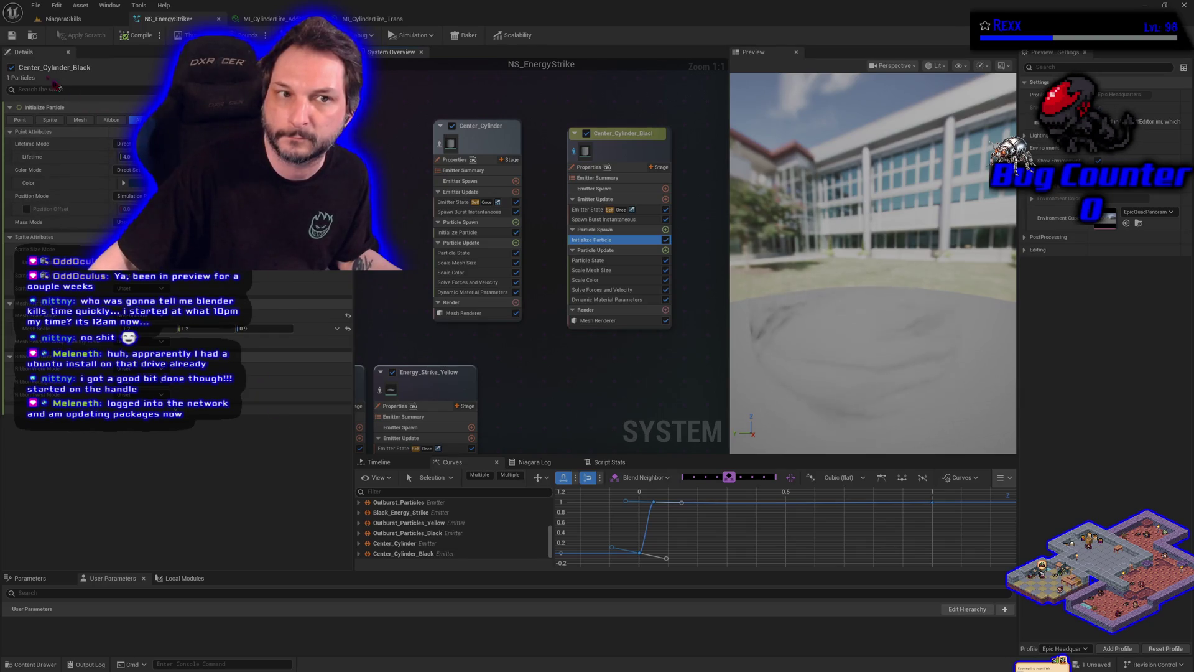
Step: Save NS_EnergyStrike and raise Center_Cylinder_Black's Mesh Scale from 1.2 to 1.3
{"action": "left_click", "coordinate": [12, 35]}
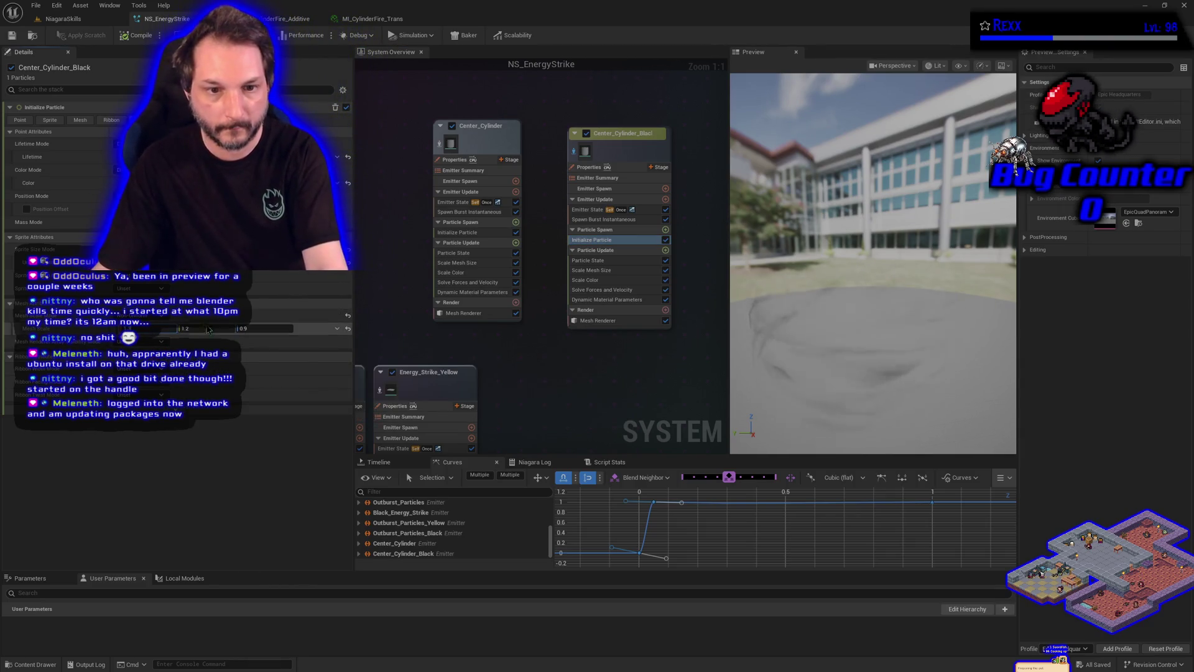
{"action": "left_click_drag", "start_coordinate": [209, 329], "coordinate": [255, 328]}
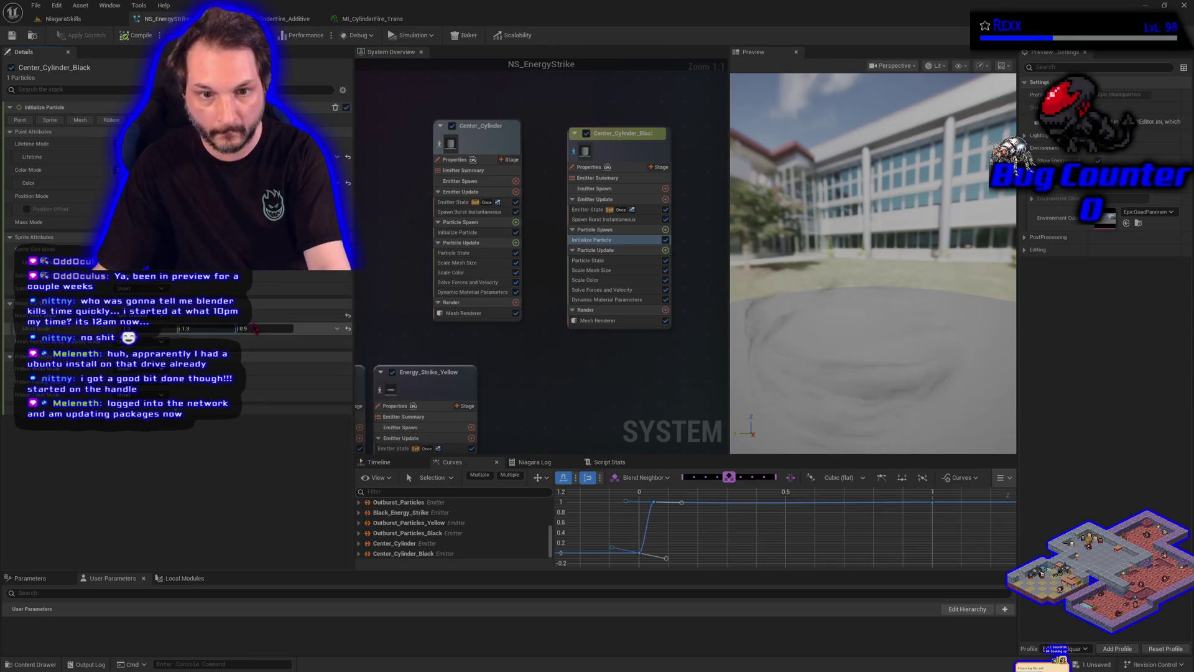
{"action": "left_click", "coordinate": [252, 328]}
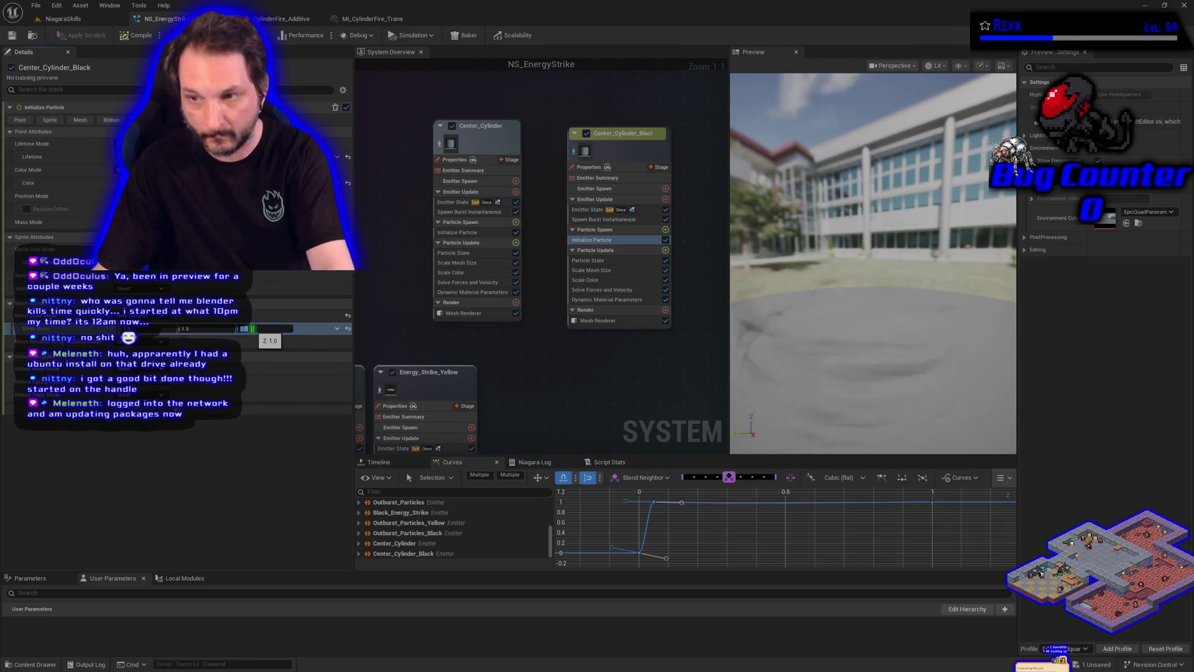
{"action": "left_click", "coordinate": [35, 5]}
{"action": "left_click", "coordinate": [35, 5]}
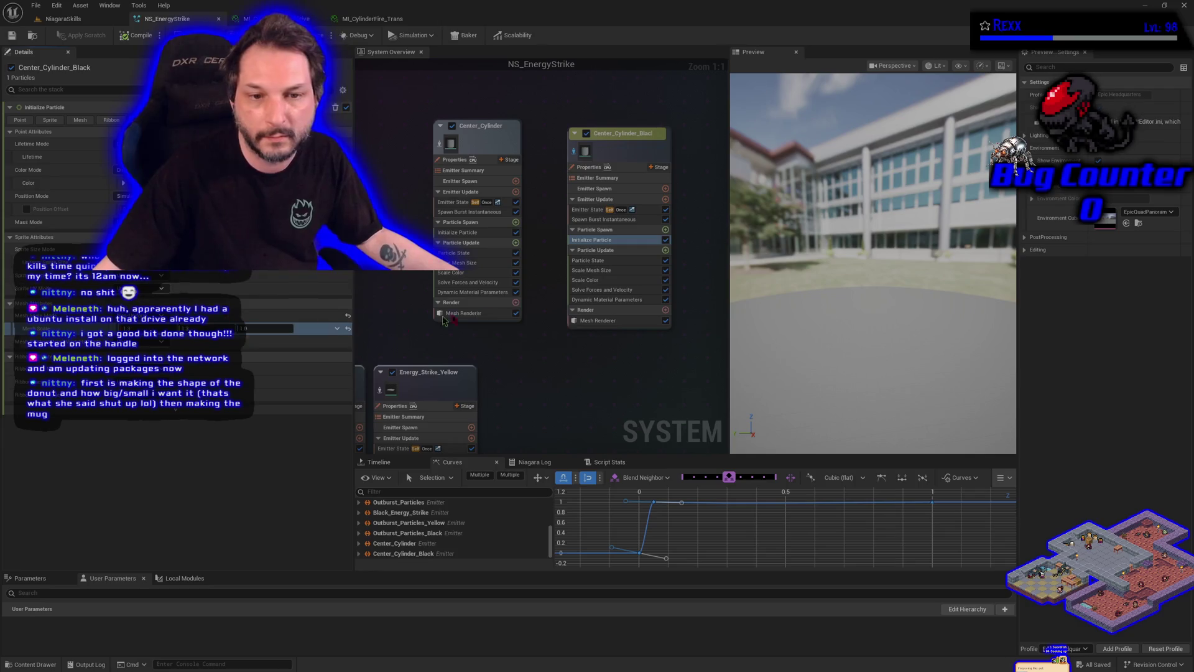
Step: Set a Center_Cylinder_Black dynamic material parameter to 0.5 and save the system
{"action": "left_click", "coordinate": [615, 300]}
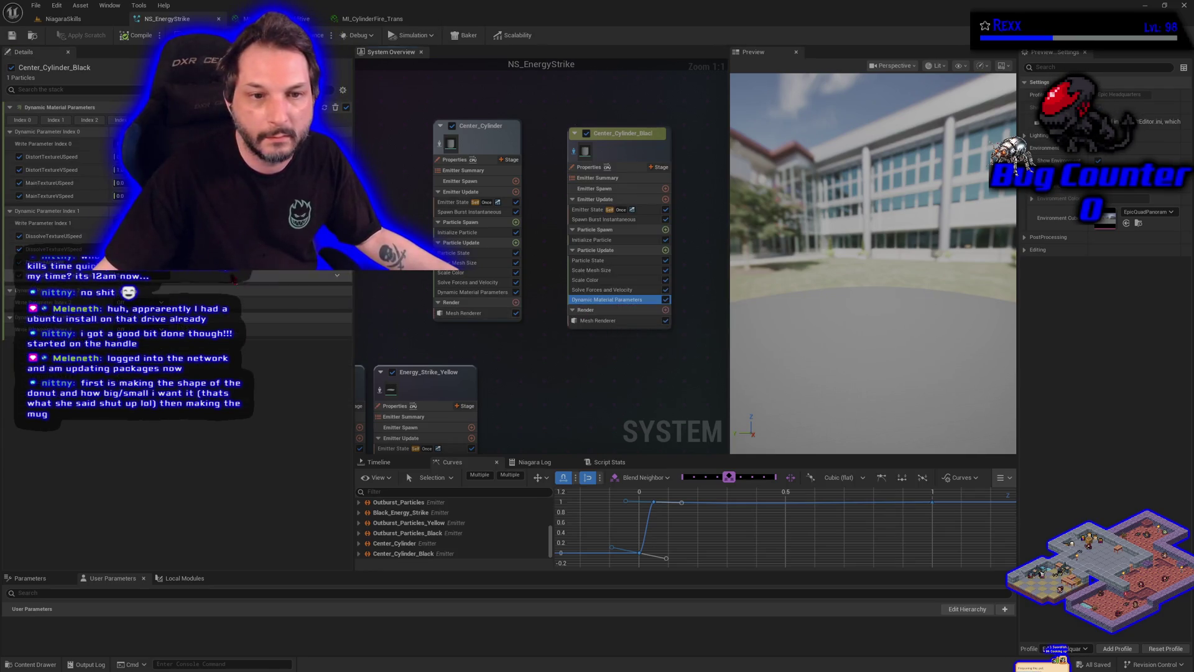
{"action": "type", "text": "0.5"}
{"action": "key", "text": "Return"}
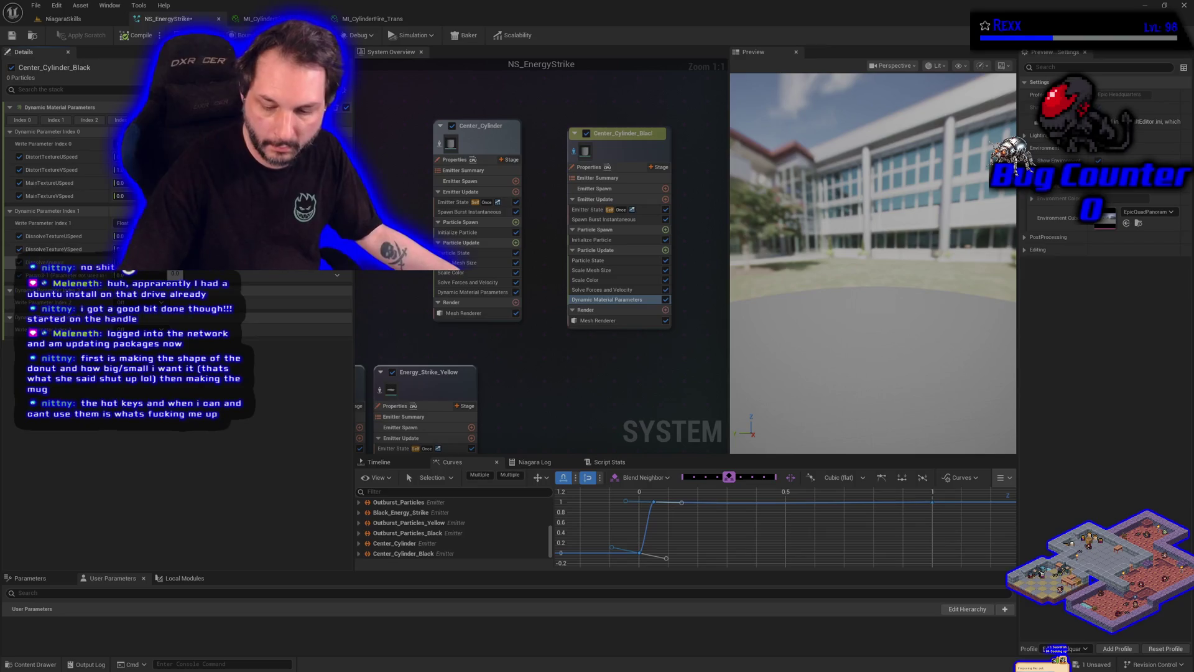
{"action": "key", "text": "ctrl+s"}
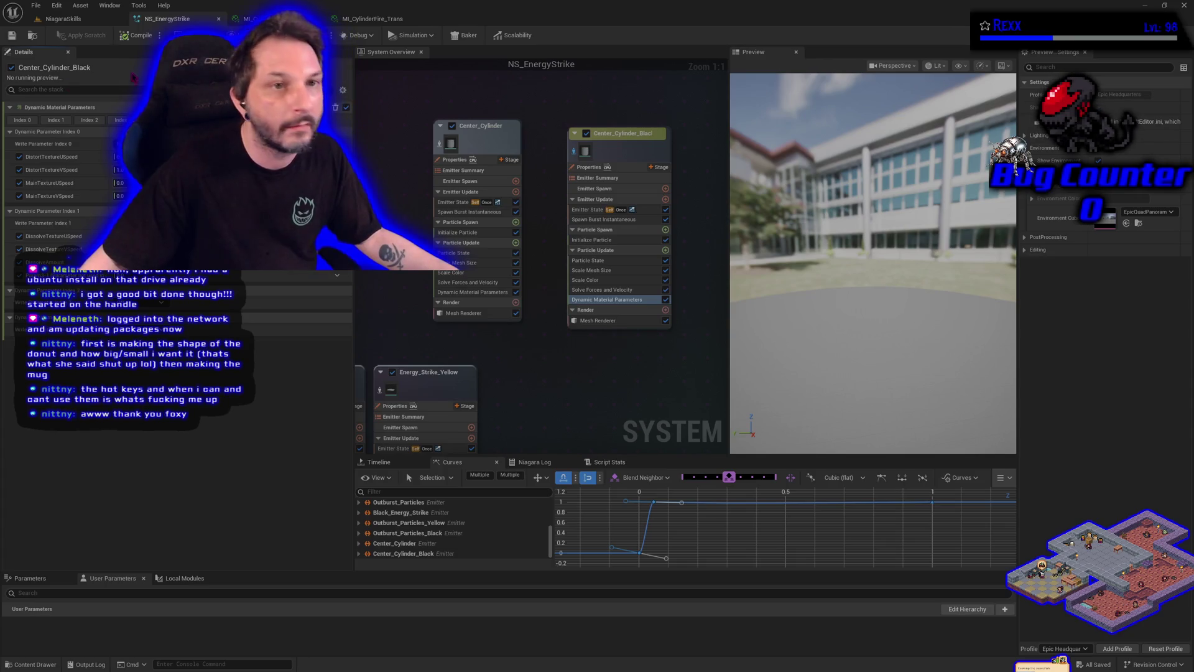
{"action": "left_click", "coordinate": [63, 18]}
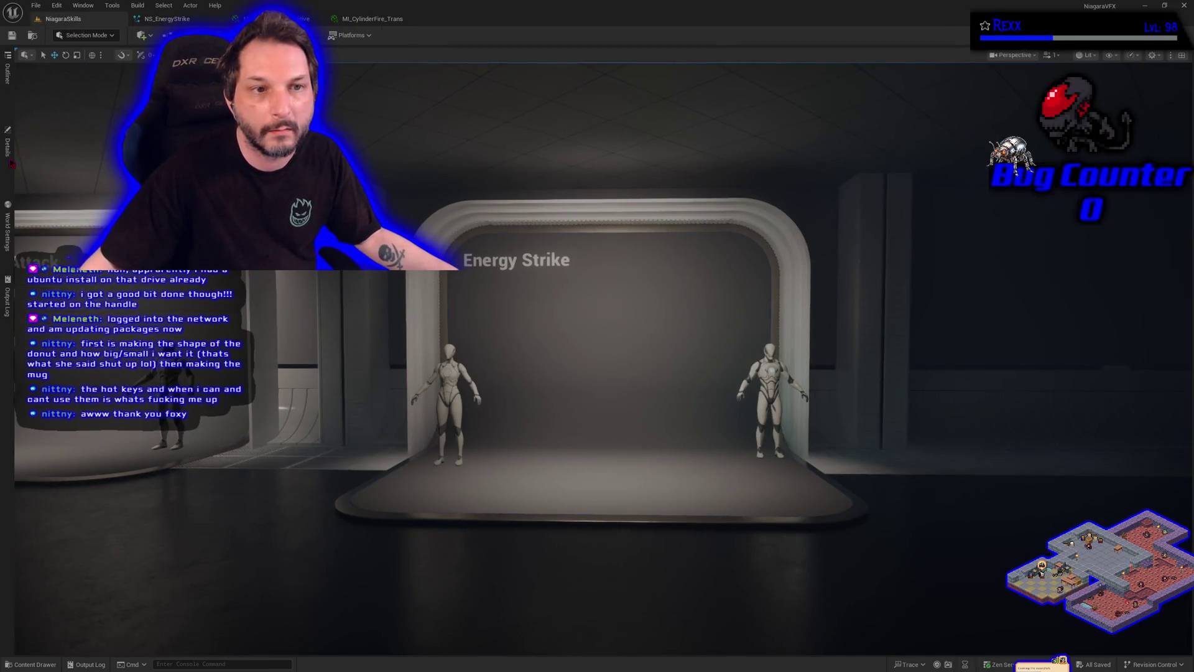
Step: Inspect BP_DefaultVFXSpawner6's details on the NiagaraSkills level and rotate the stage view
{"action": "left_click", "coordinate": [11, 163]}
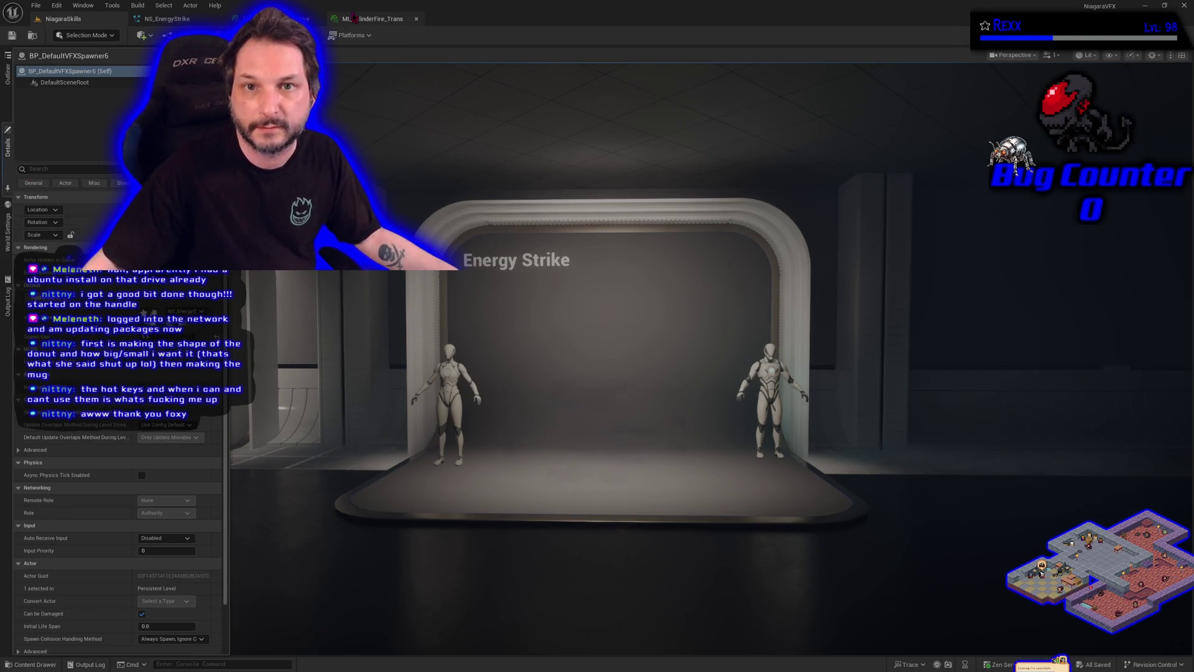
{"action": "left_click", "coordinate": [166, 18]}
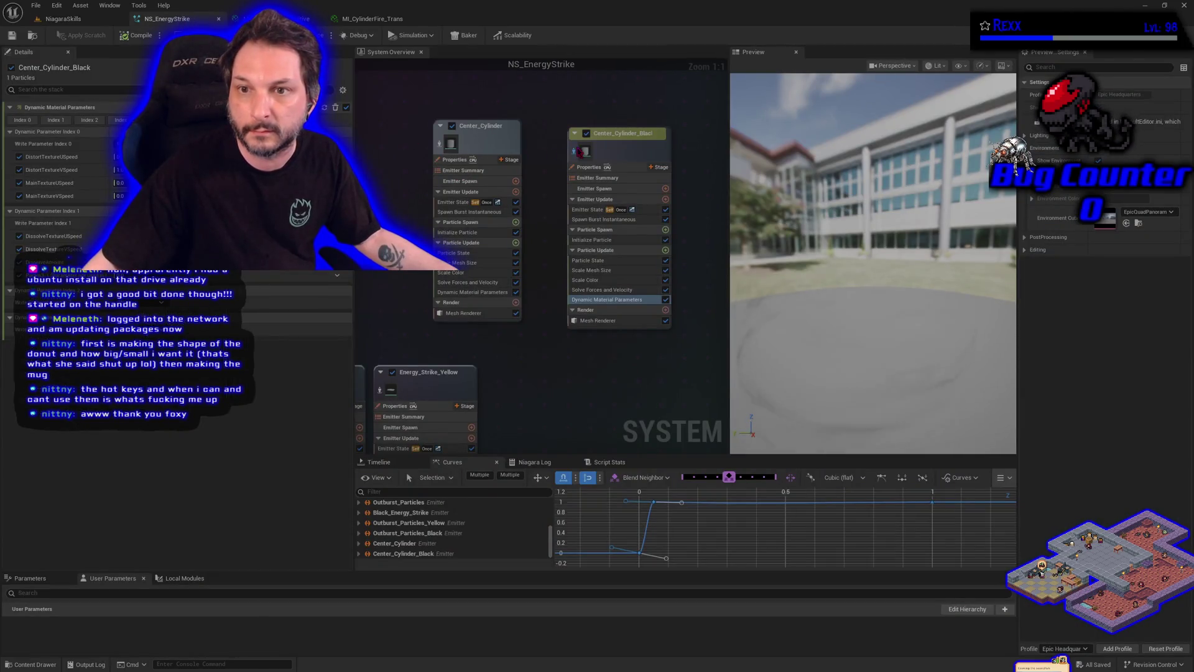
{"action": "left_click", "coordinate": [62, 19]}
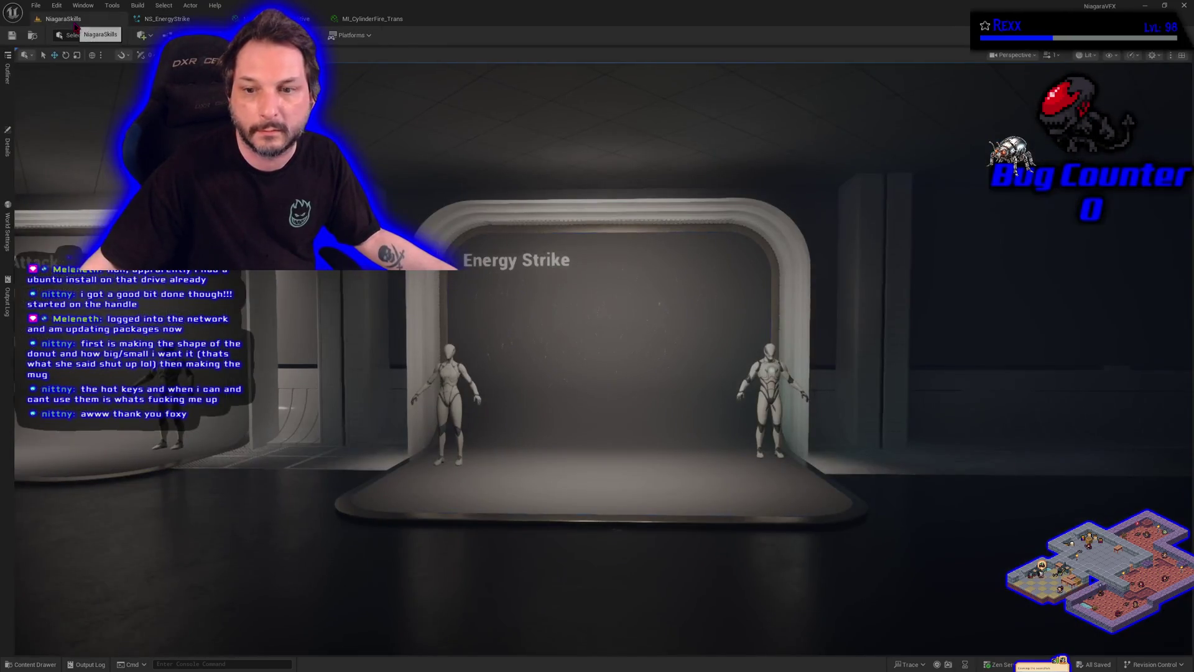
{"action": "left_click", "coordinate": [9, 153]}
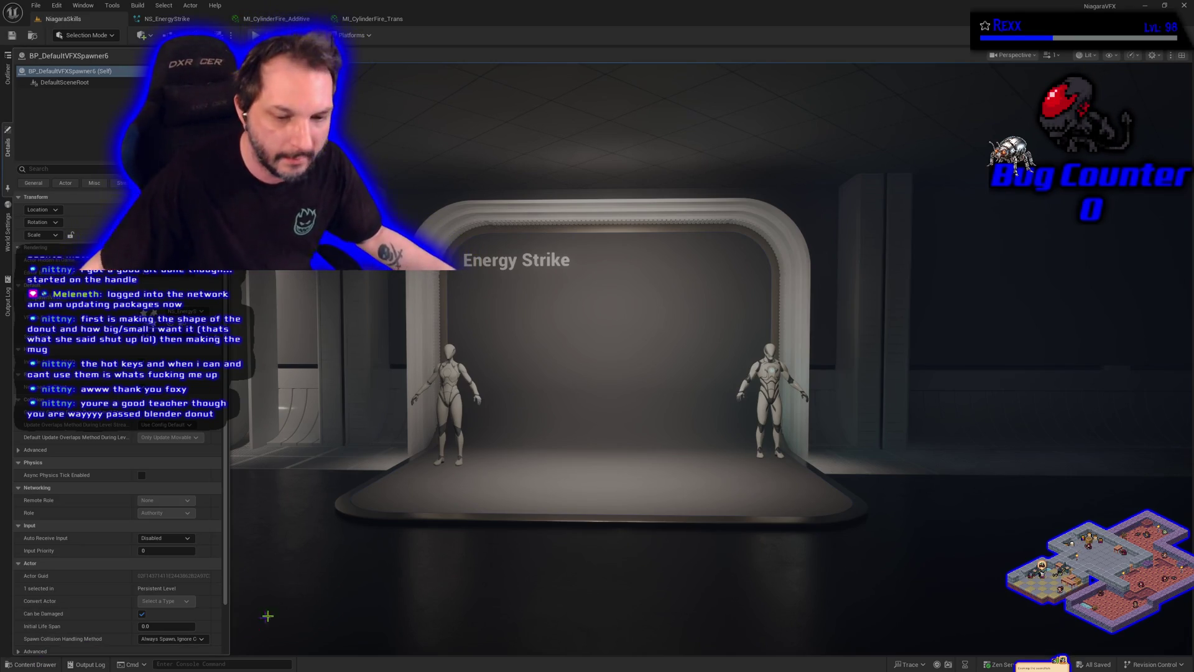
{"action": "left_click_drag", "start_coordinate": [379, 552], "coordinate": [398, 553]}
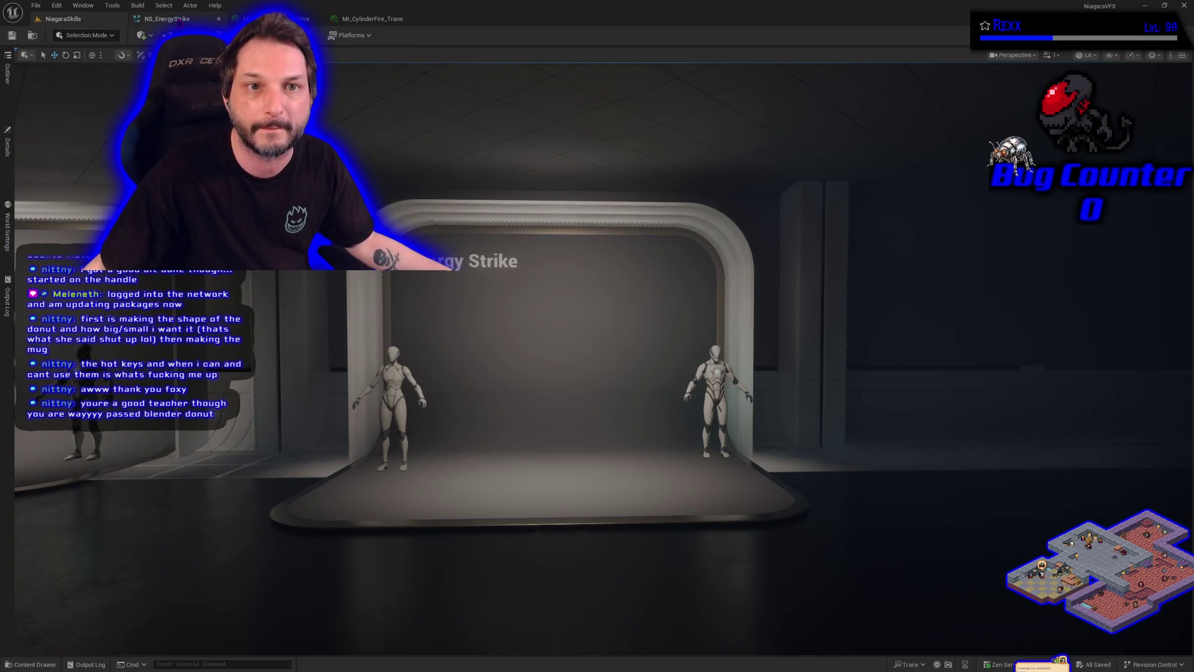
{"action": "left_click", "coordinate": [179, 20]}
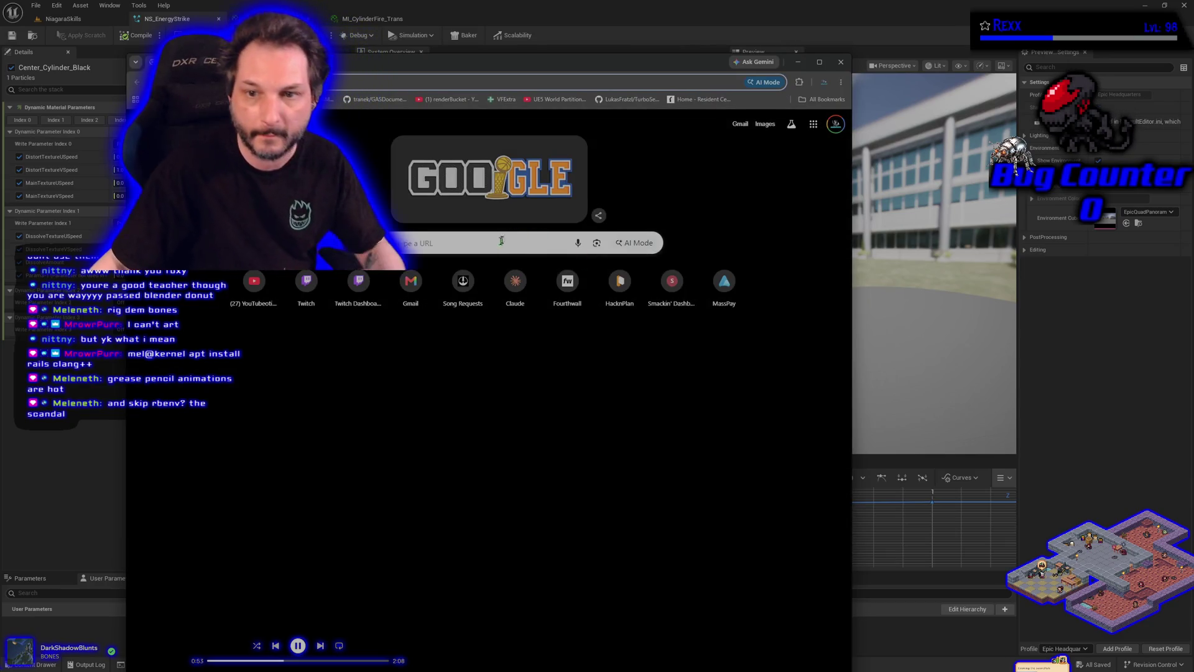
Step: Bring up the web browser in front of the Niagara editor
{"action": "left_click", "coordinate": [479, 254]}
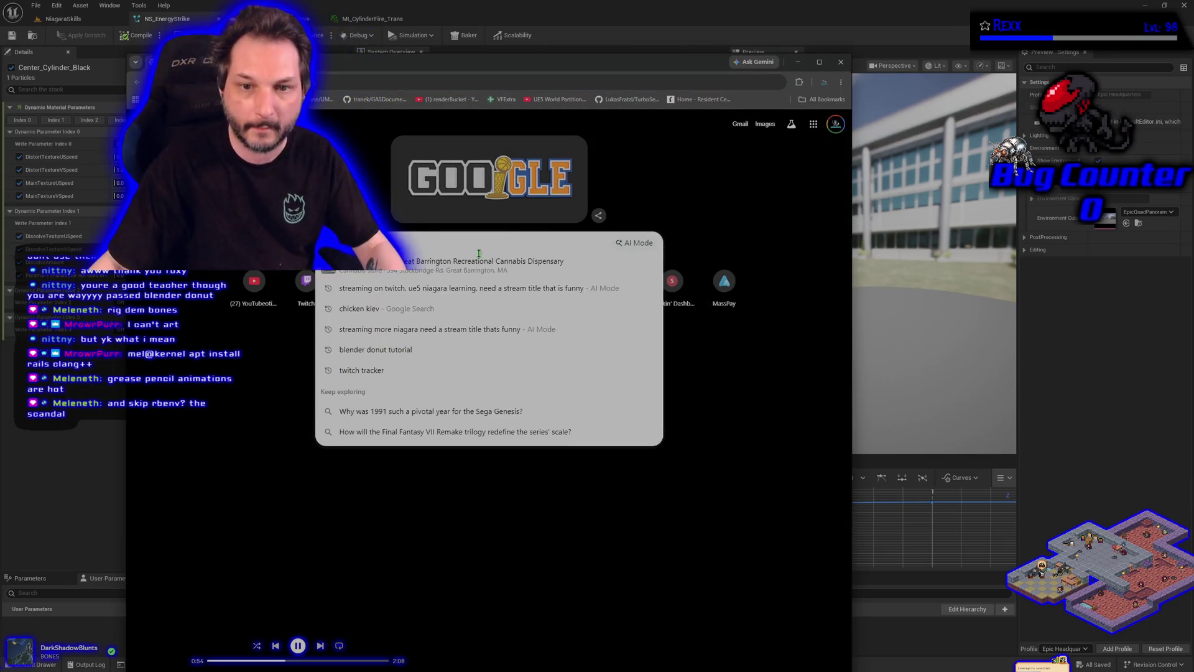
Step: Search Google for rbenv, read the expanded AI overview, then return to Unreal
{"action": "type", "text": "rbenda"}
{"action": "key", "text": "Return"}
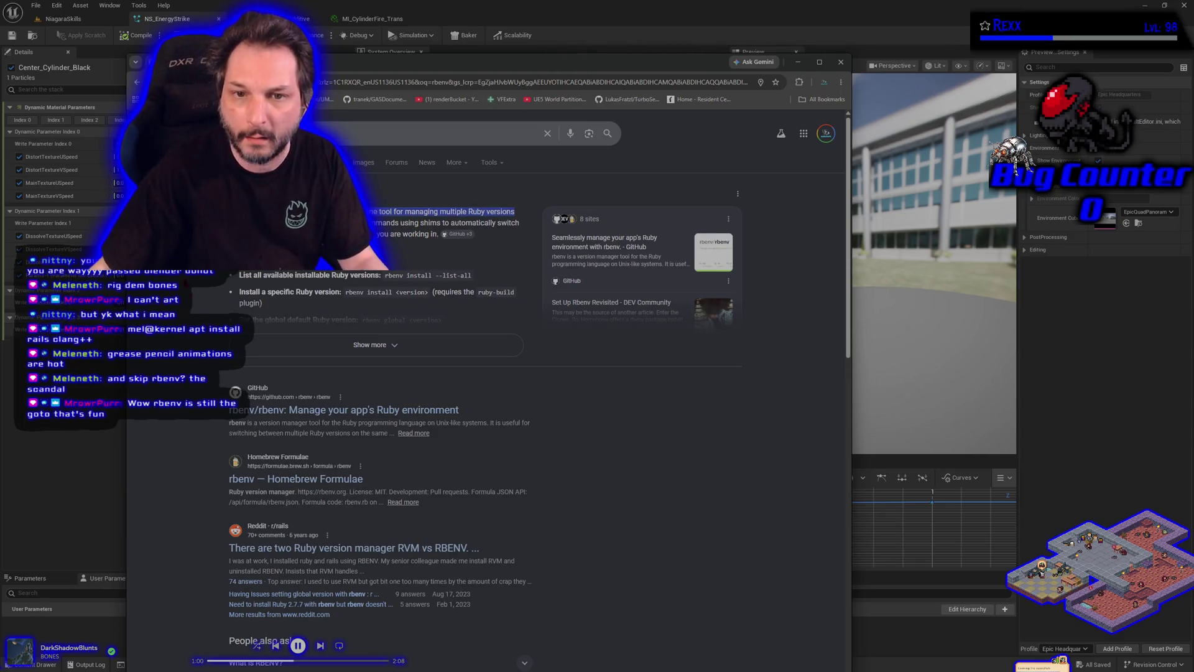
{"action": "left_click", "coordinate": [370, 345]}
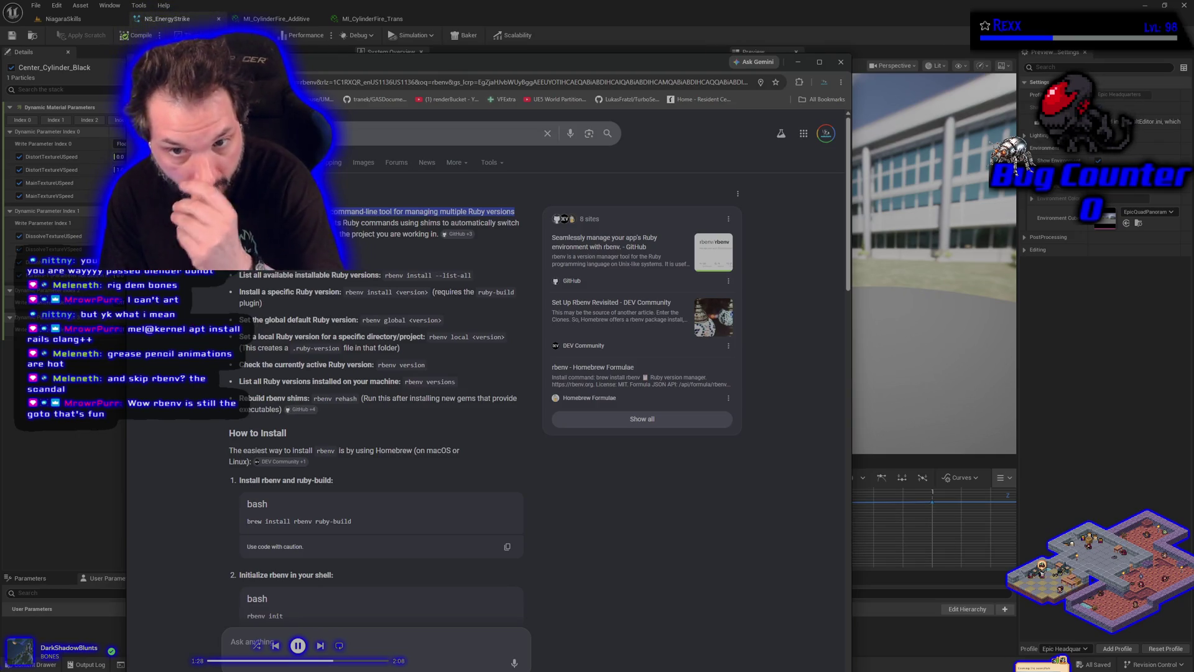
{"action": "scroll", "coordinate": [485, 373], "scroll_direction": "down", "scroll_amount": 5}
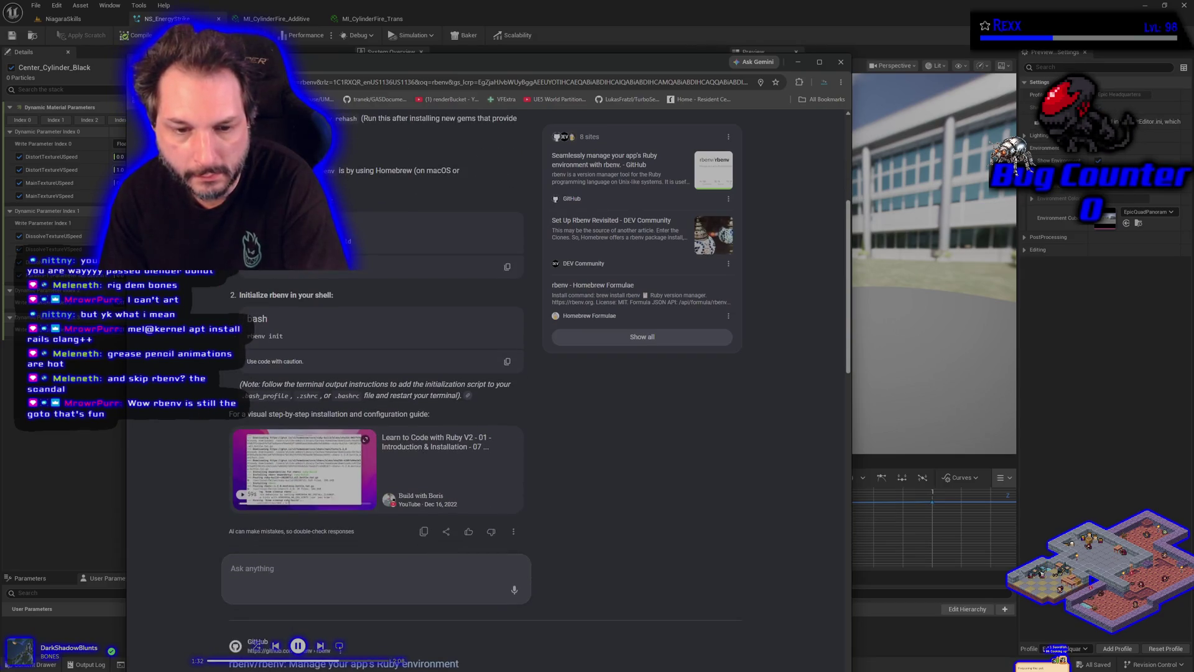
{"action": "key", "text": "alt+Tab"}
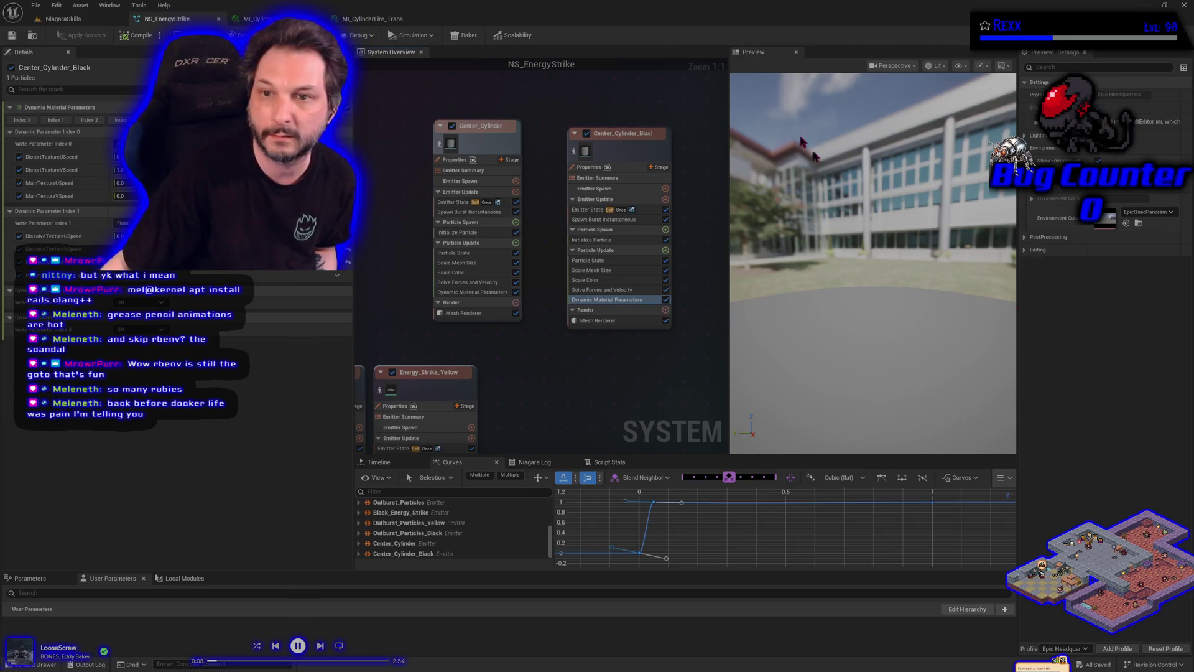
{"action": "left_click", "coordinate": [647, 153]}
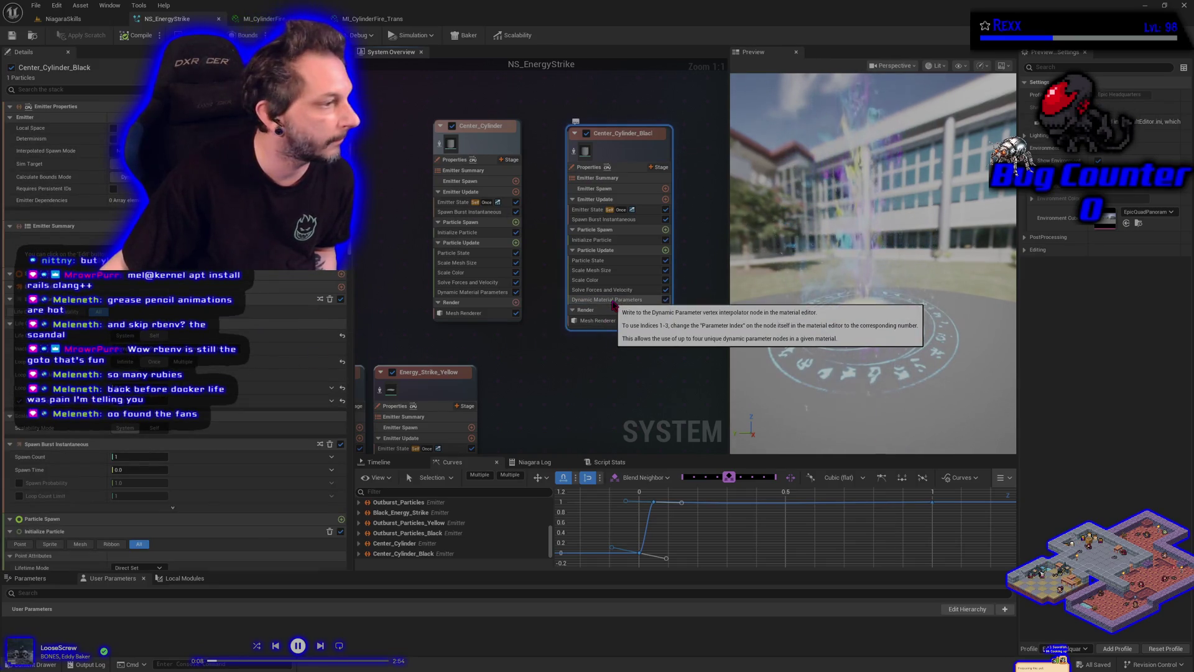
Step: Review Center_Cylinder_Black's Initialize Particle settings, save NS_EnergyStrike, and open a new browser window
{"action": "left_click", "coordinate": [597, 240]}
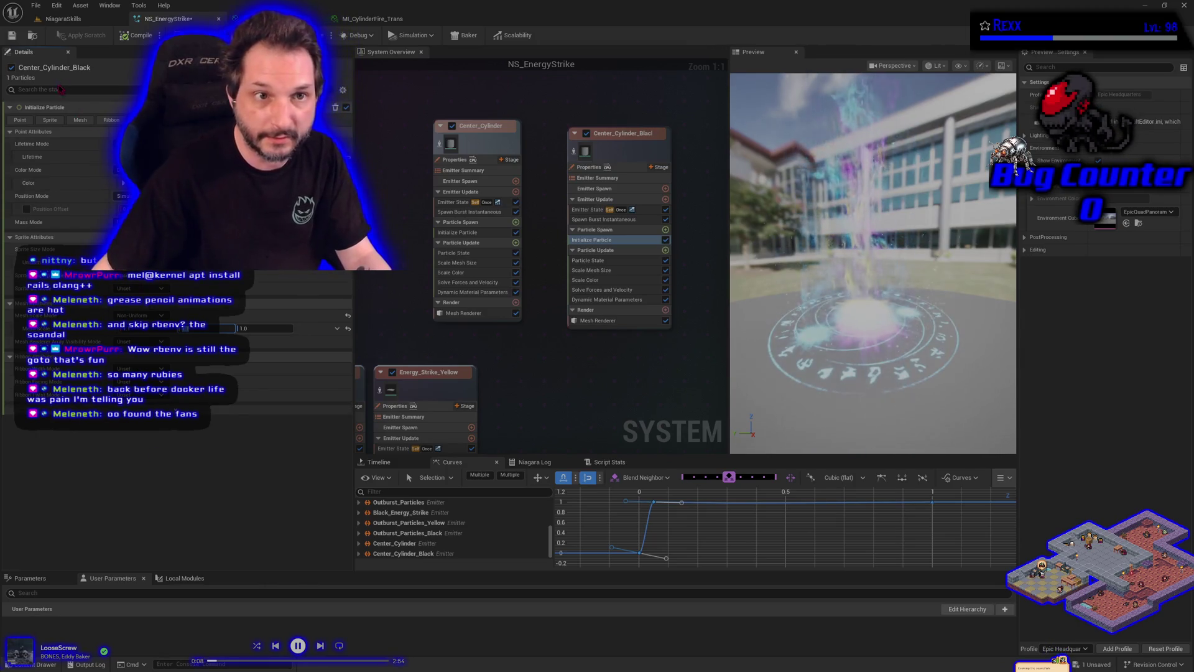
{"action": "left_click", "coordinate": [11, 35]}
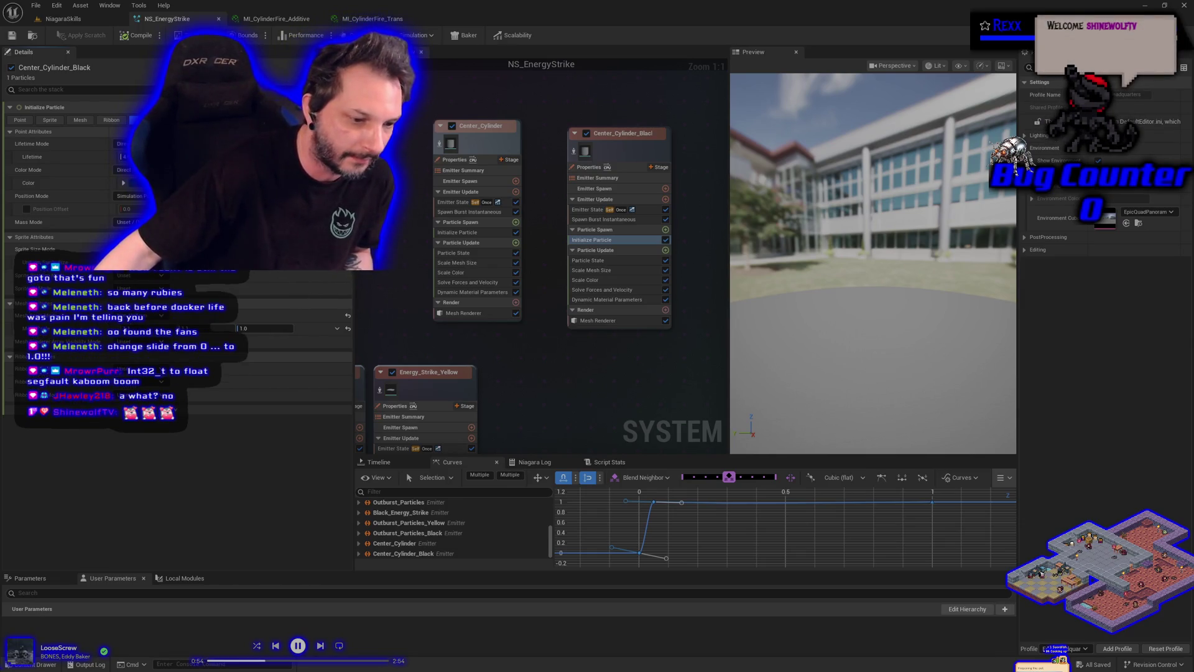
{"action": "key", "text": "super+1"}
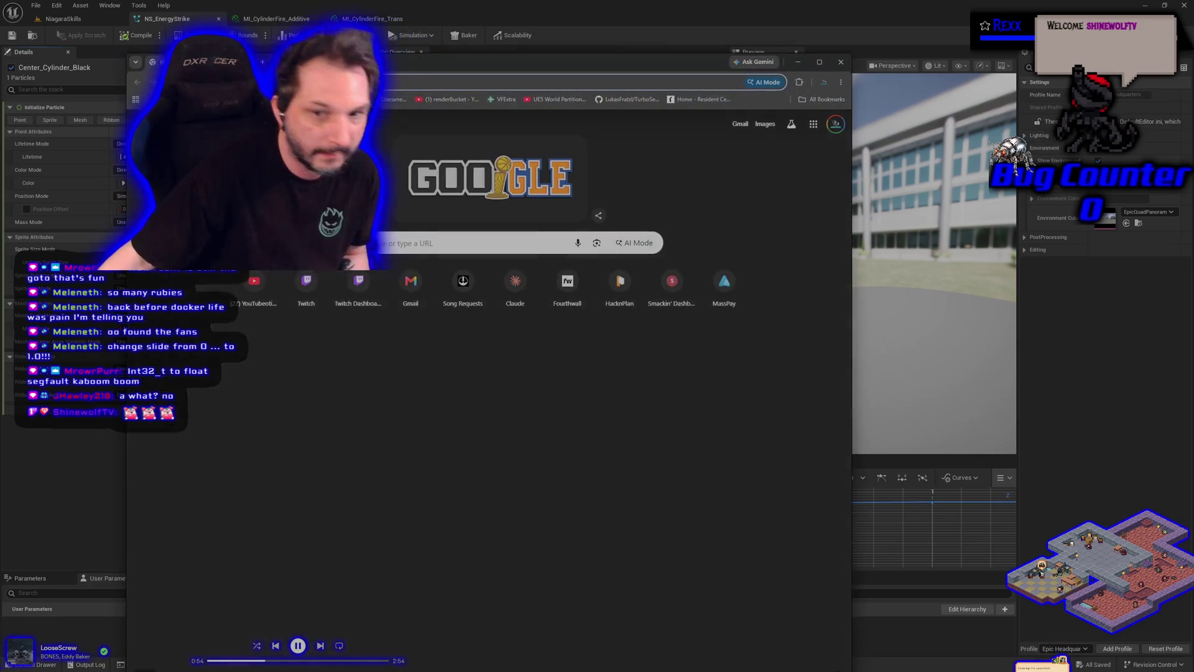
Step: Open HacknPlan from the new tab, reaching its expired-session sign-in page, then return to Unreal
{"action": "left_click", "coordinate": [619, 283]}
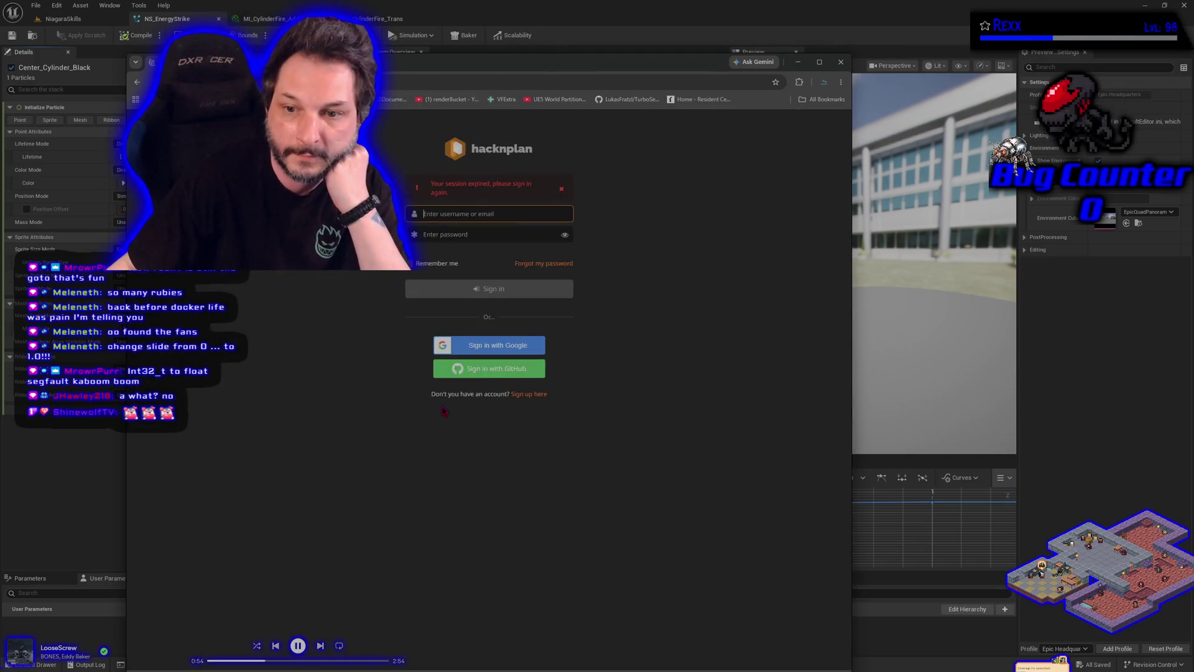
{"action": "key", "text": "alt+Tab"}
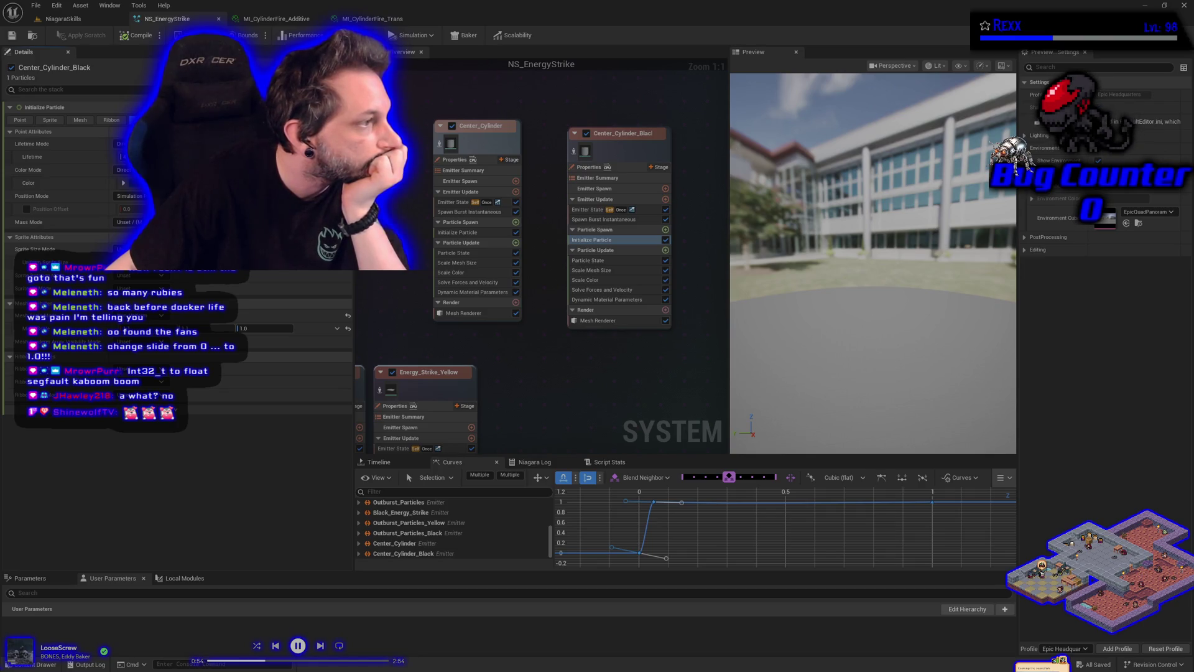
Step: Switch from the Niagara editor to the Chrome window showing the HacknPlan kanban board
{"action": "key", "text": "alt+Tab"}
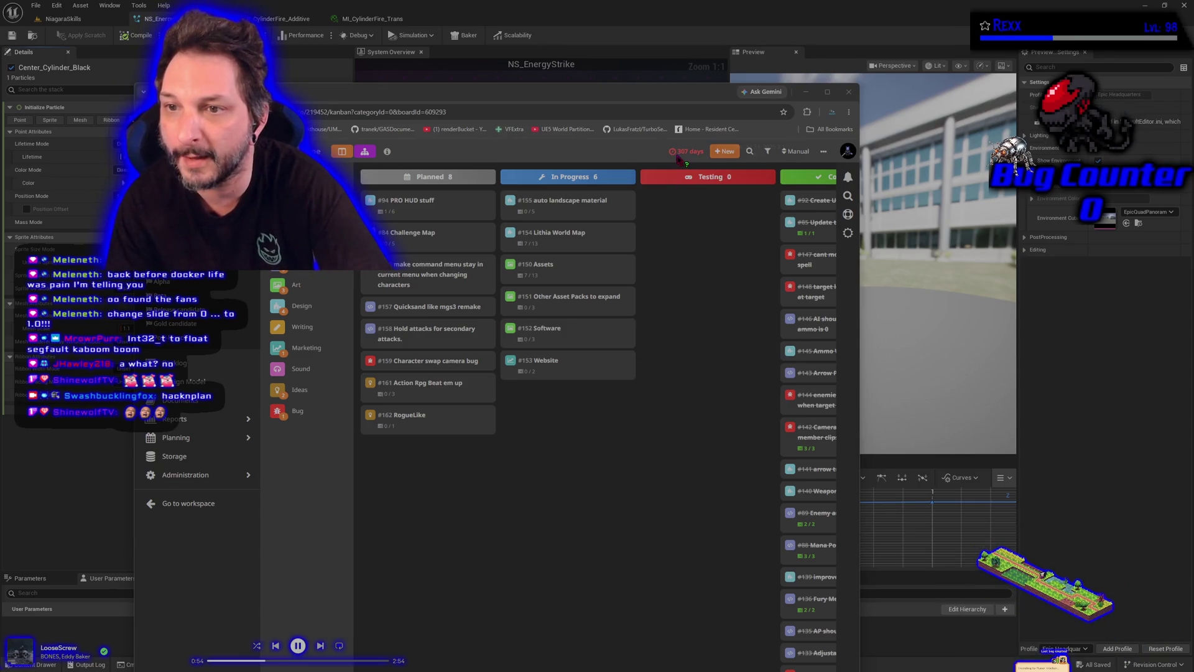
Step: Glance at the Niagara graph behind the kanban board, then bring the board back
{"action": "mouse_move", "coordinate": [684, 160]}
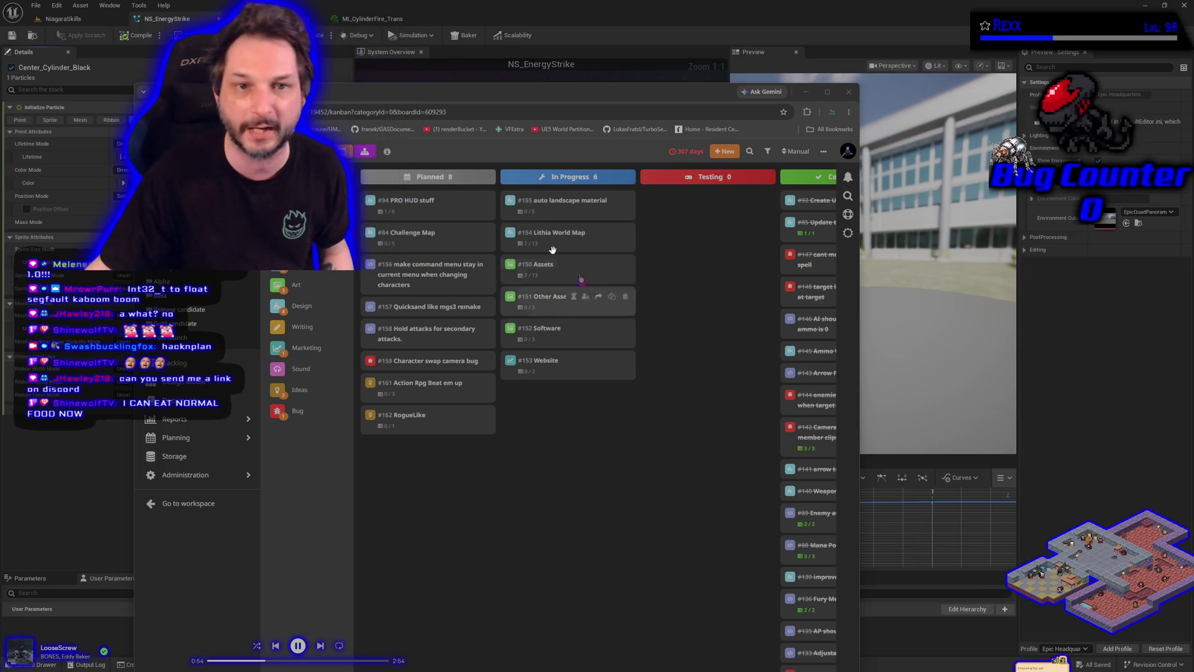
{"action": "key", "text": "alt+Tab"}
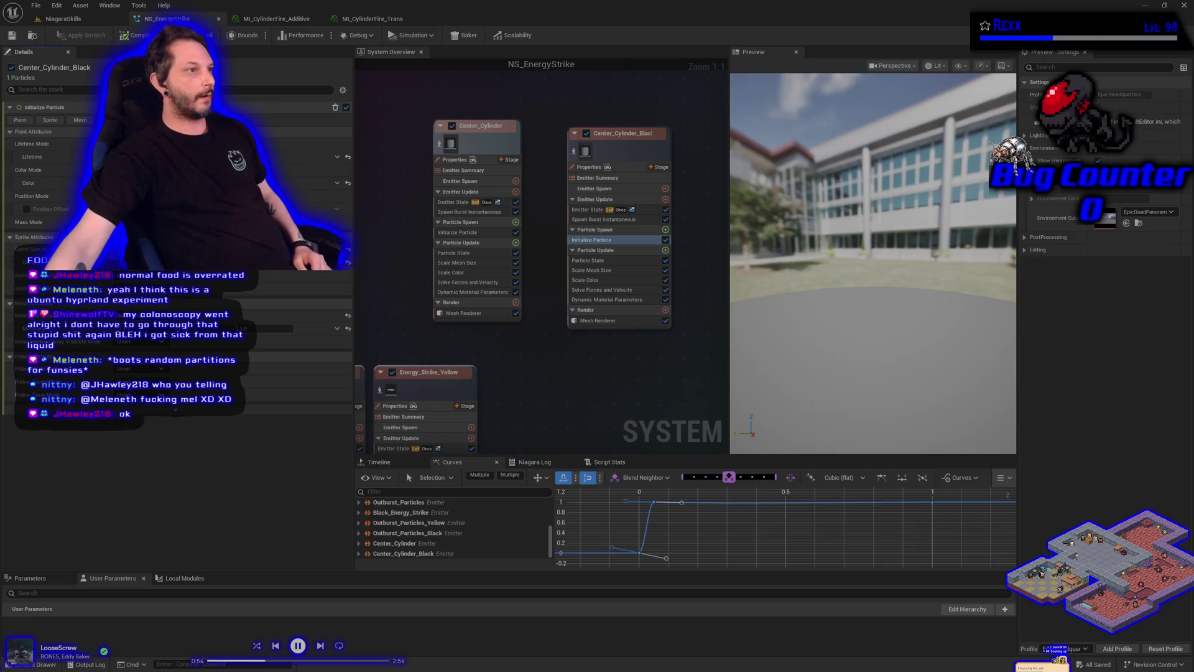
{"action": "key", "text": "alt+Tab"}
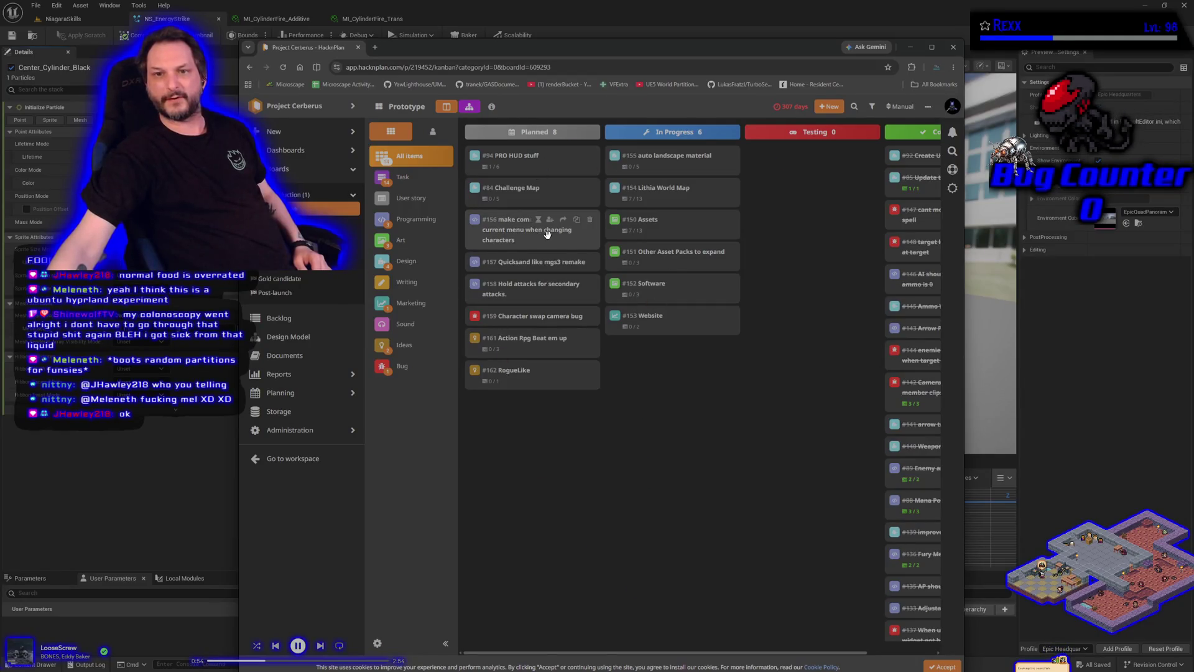
Step: Filter the Prototype board to Art tasks, then return it to showing all items
{"action": "scroll", "coordinate": [603, 454], "scroll_direction": "right", "scroll_amount": 2}
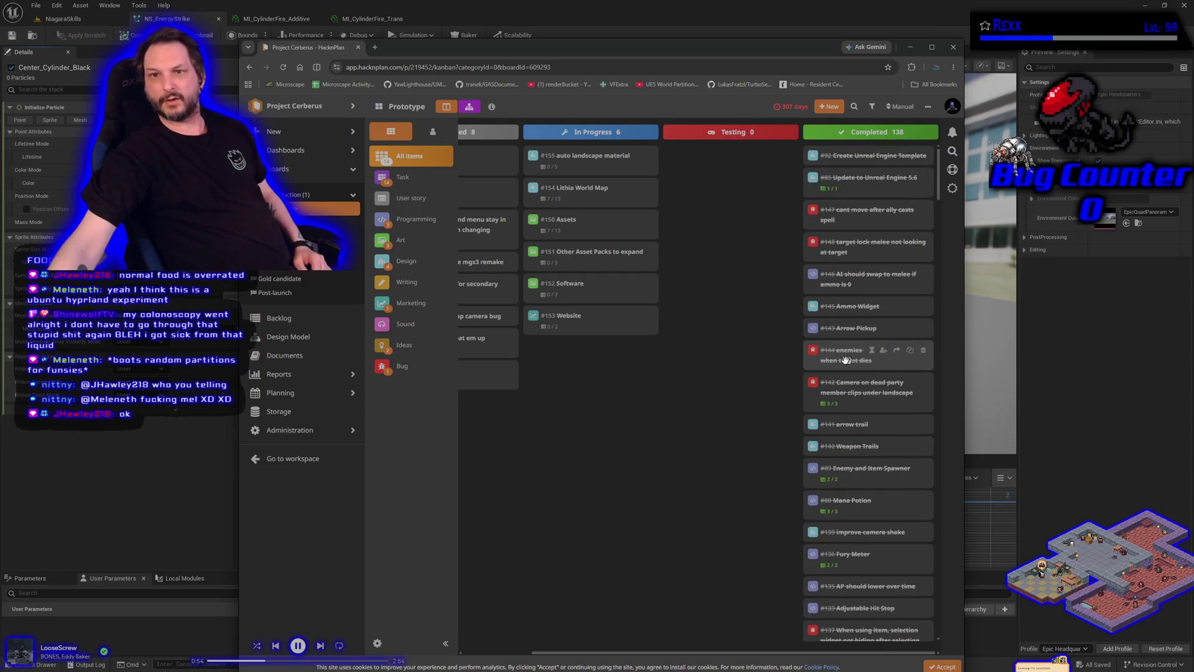
{"action": "scroll", "coordinate": [716, 427], "scroll_direction": "left", "scroll_amount": 2}
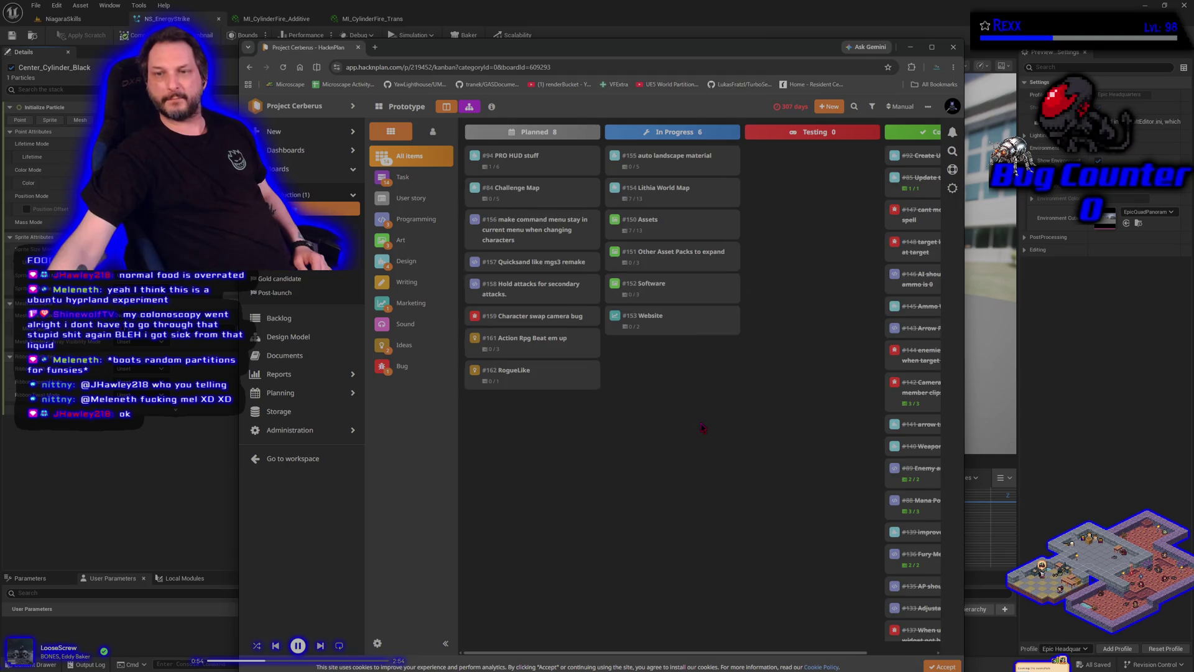
{"action": "scroll", "coordinate": [680, 274], "scroll_direction": "right", "scroll_amount": 2}
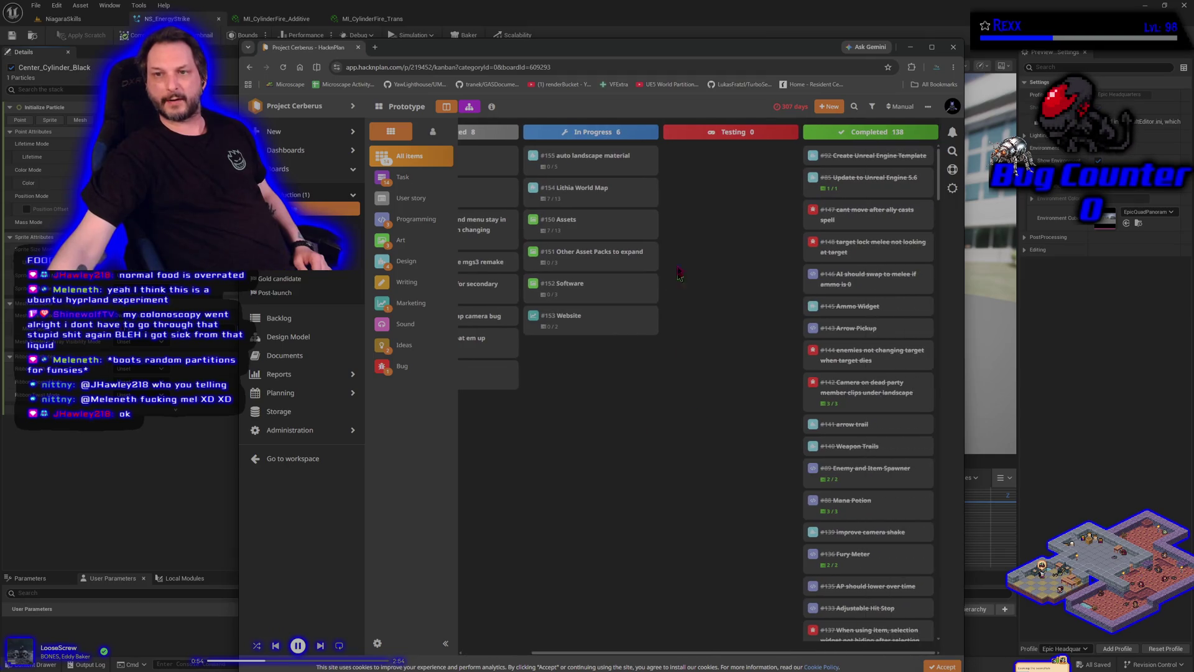
{"action": "left_click", "coordinate": [417, 250]}
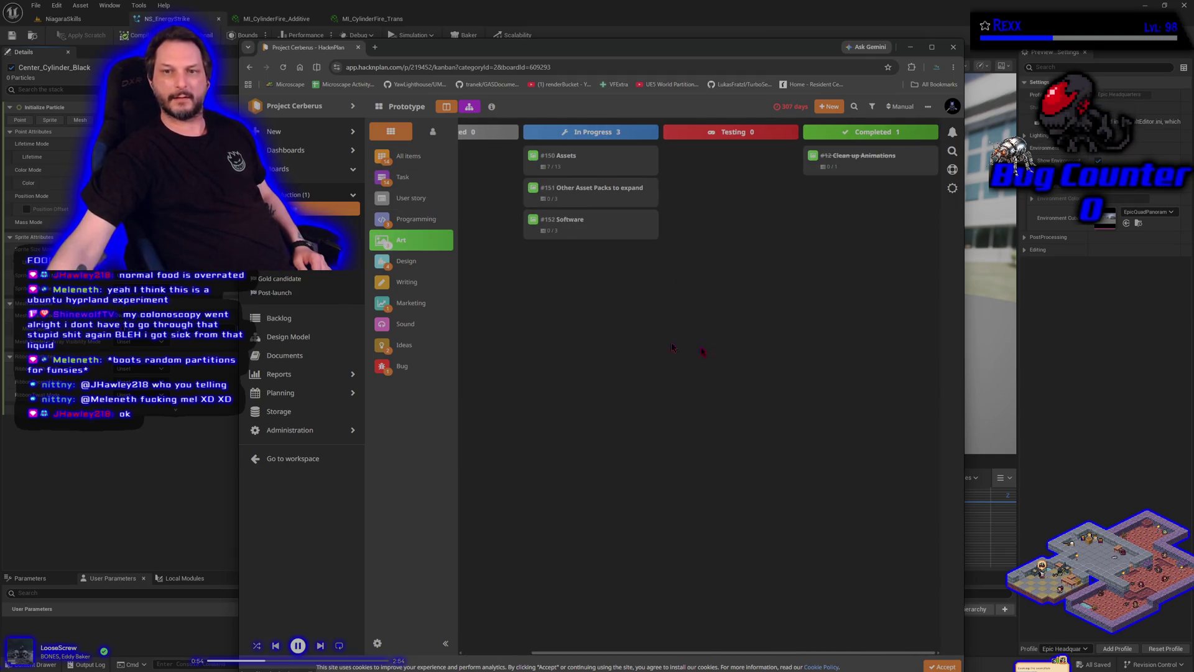
{"action": "left_click", "coordinate": [429, 163]}
{"action": "left_click", "coordinate": [411, 241]}
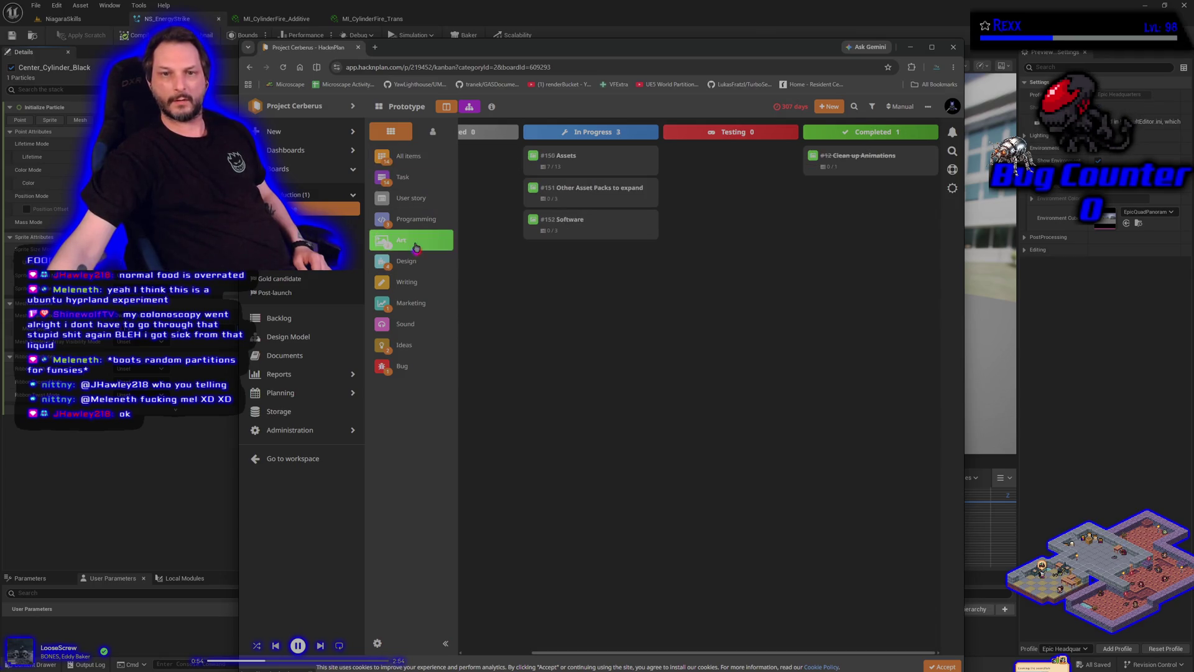
{"action": "scroll", "coordinate": [709, 373], "scroll_direction": "left", "scroll_amount": 3}
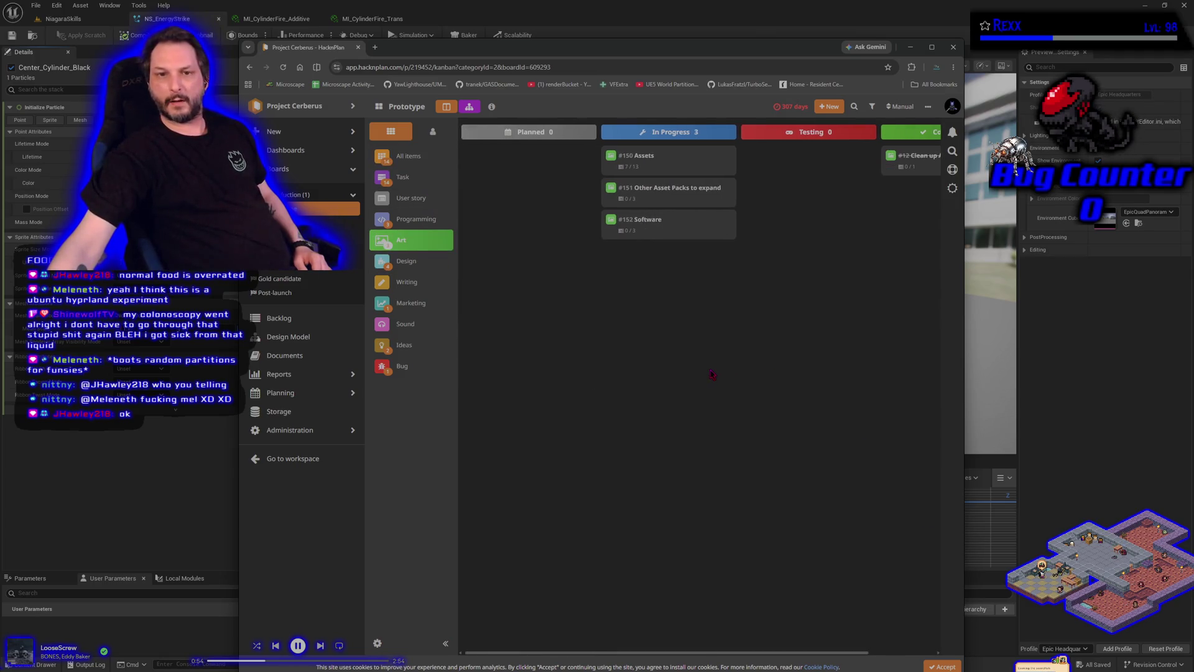
{"action": "left_click", "coordinate": [417, 165]}
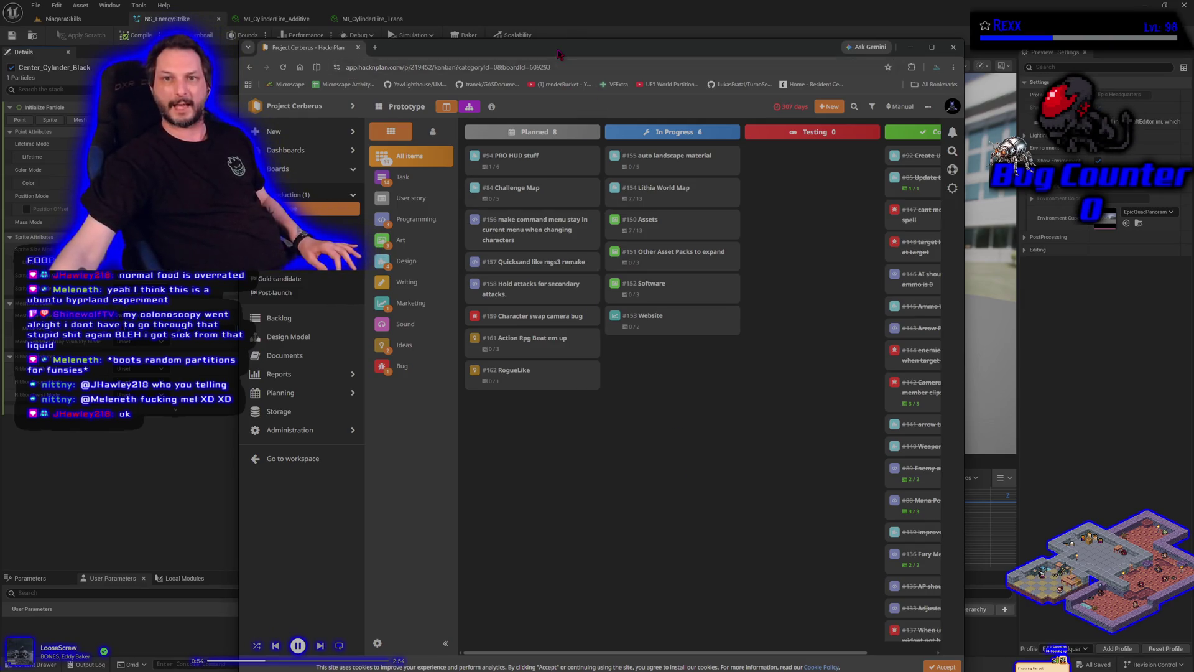
Step: Nudge the browser window up-left, accept the cookie notice, and close the browser
{"action": "left_click_drag", "start_coordinate": [576, 41], "coordinate": [551, 29]}
{"action": "left_click", "coordinate": [920, 656]}
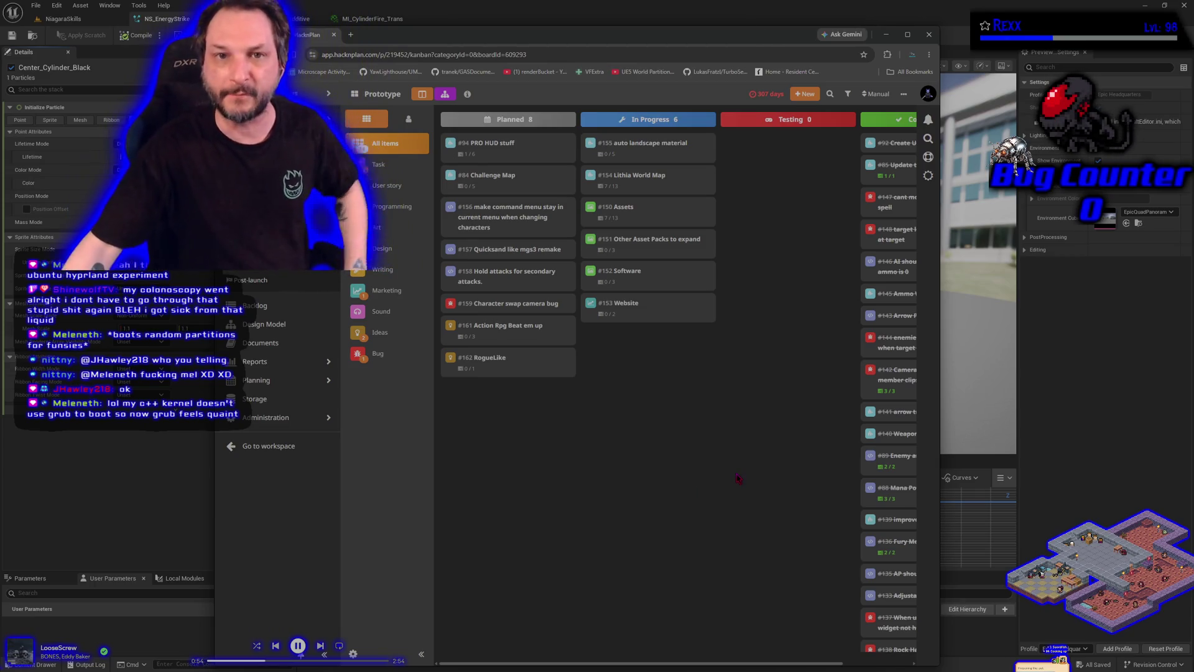
{"action": "left_click", "coordinate": [929, 34]}
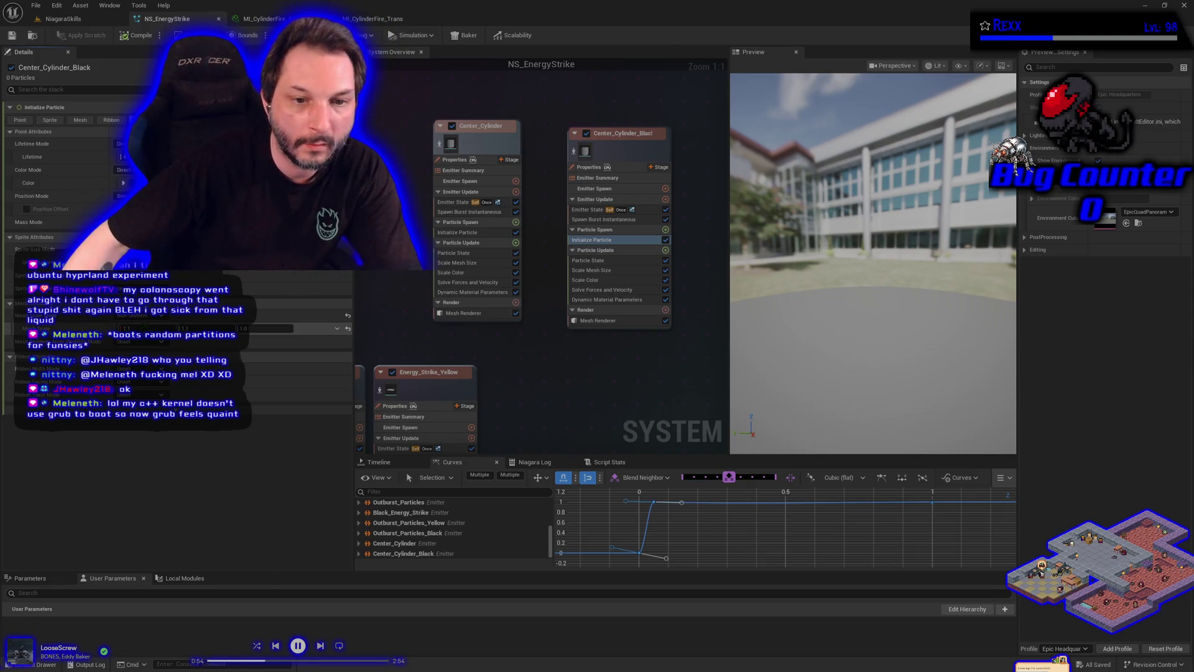
Step: Set scale X to 1.2, save NS_EnergyStrike, and select Center_Cylinder_Black's Dynamic Material Parameters module
{"action": "type", "text": "1.2"}
{"action": "key", "text": "Tab"}
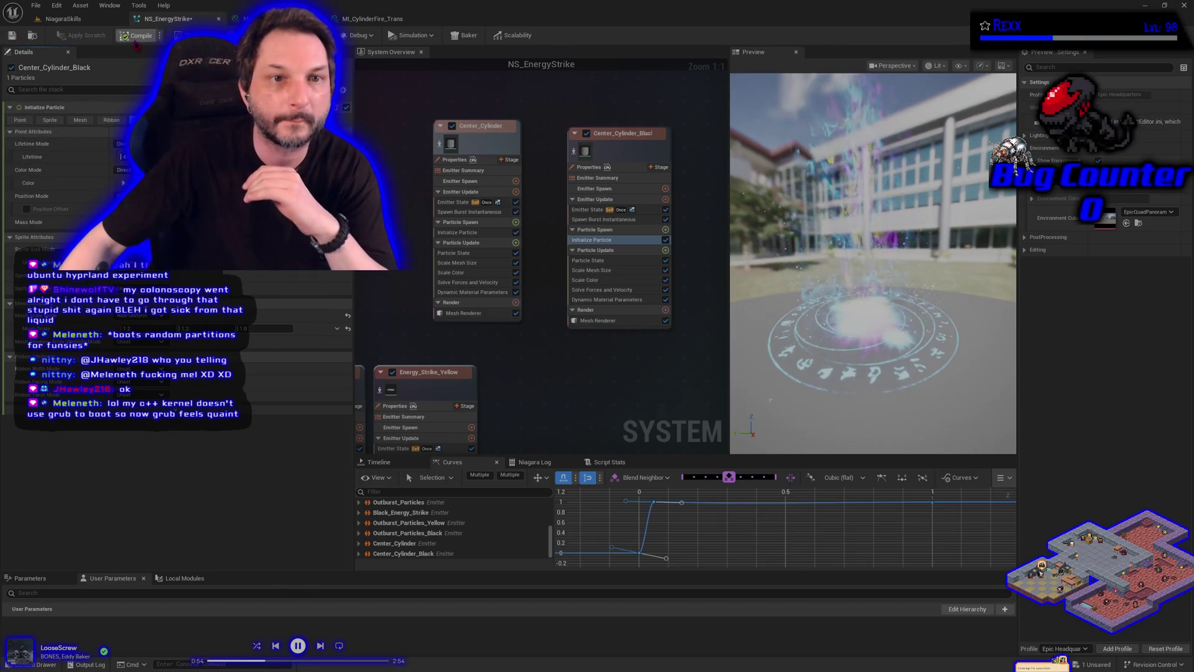
{"action": "left_click", "coordinate": [33, 6]}
{"action": "left_click", "coordinate": [69, 61]}
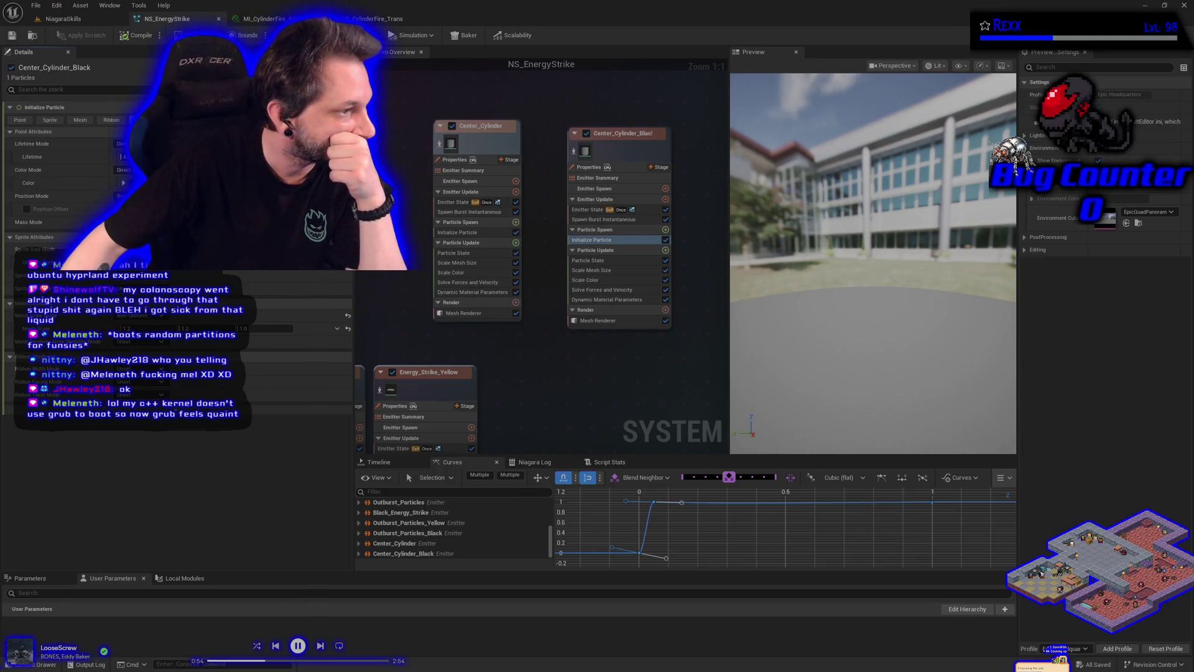
{"action": "left_click", "coordinate": [599, 300]}
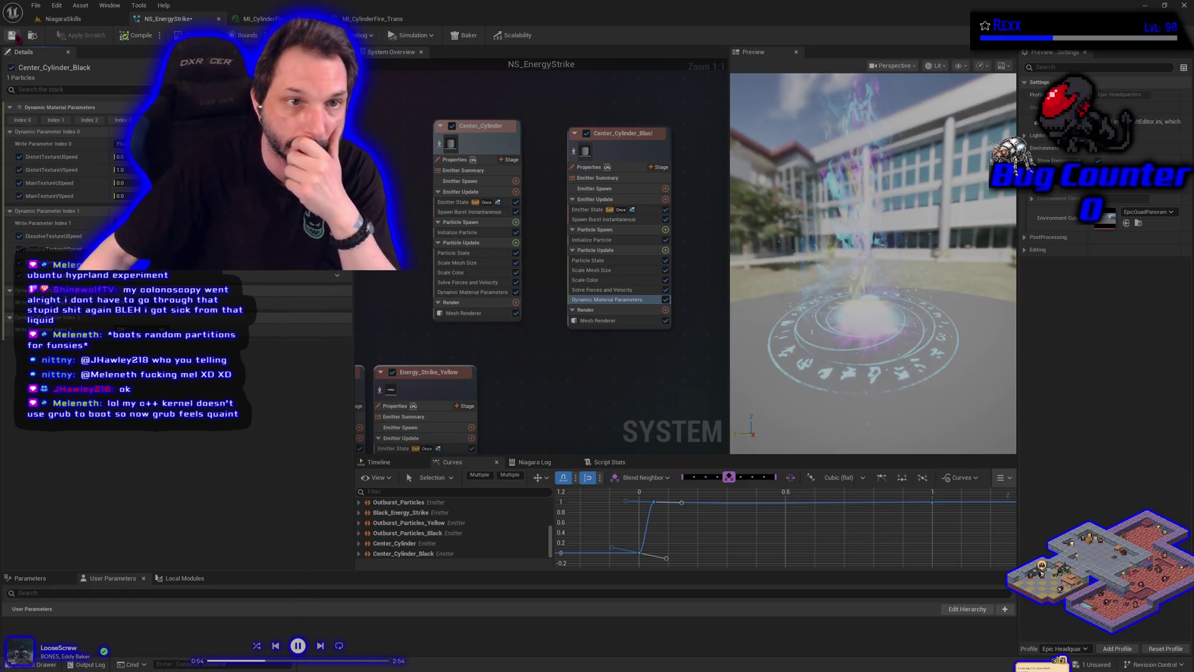
Step: Save NS_EnergyStrike with Ctrl+S, then save again once shader compilation finishes
{"action": "key", "text": "ctrl+s"}
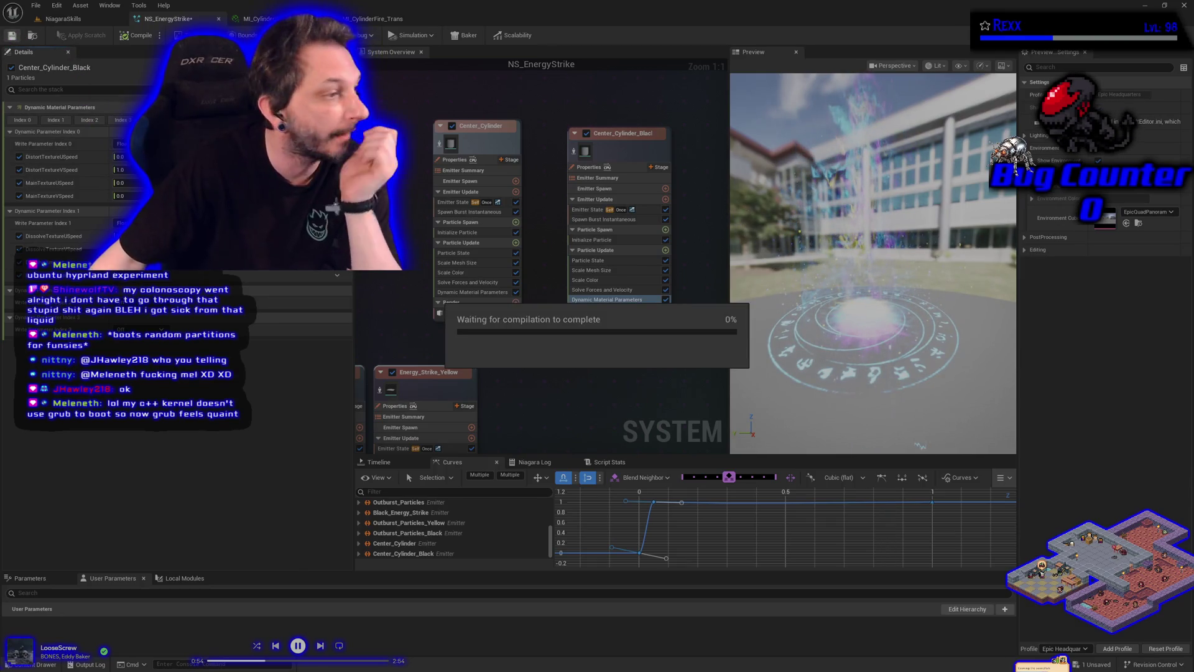
{"action": "key", "text": "ctrl+s"}
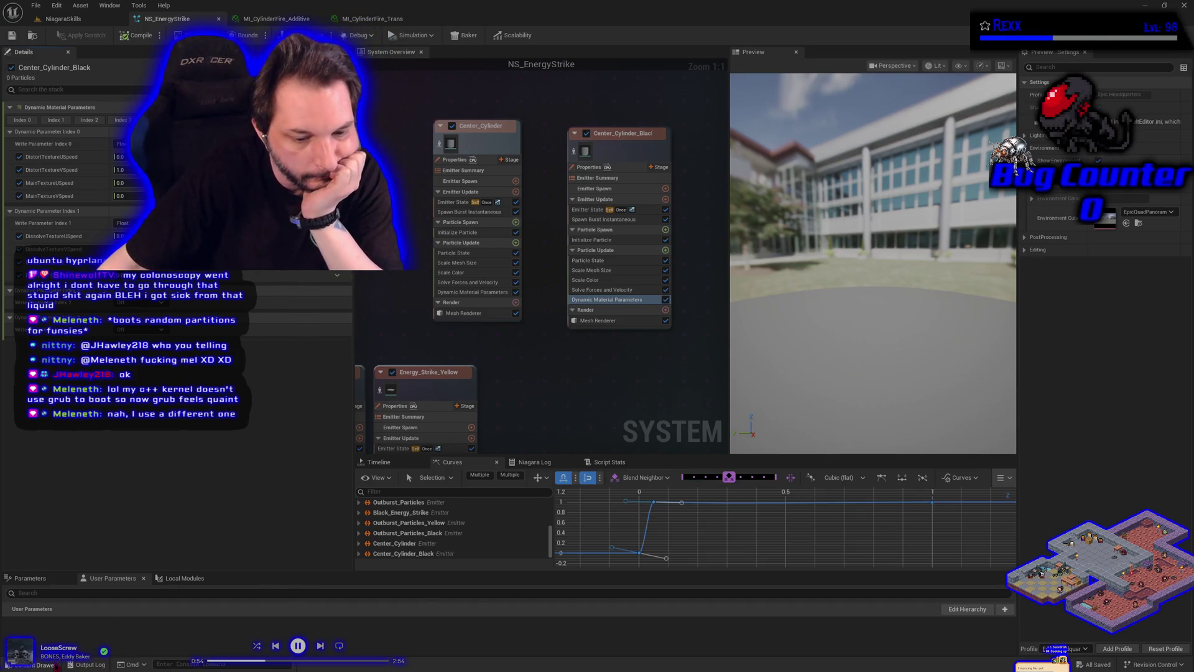
Step: Browse the Content Drawer to MasterMaterials and open M_SingleTextMaster_Additive in the Material Editor
{"action": "left_click", "coordinate": [35, 664]}
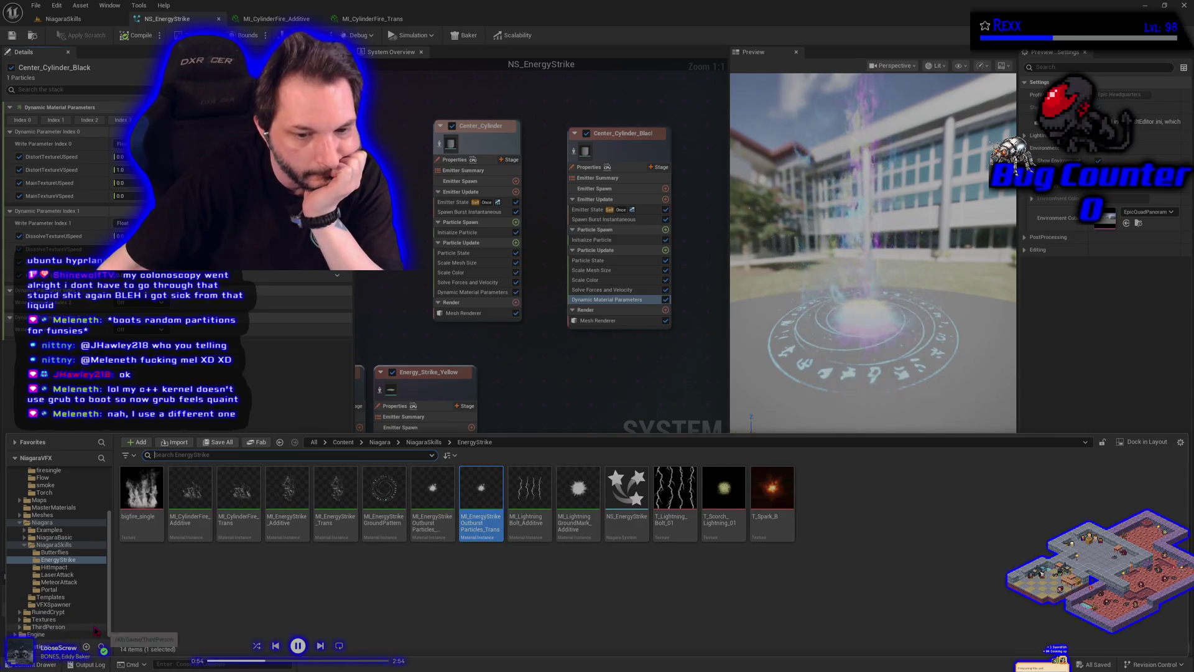
{"action": "scroll", "coordinate": [80, 588], "scroll_direction": "up", "scroll_amount": 3}
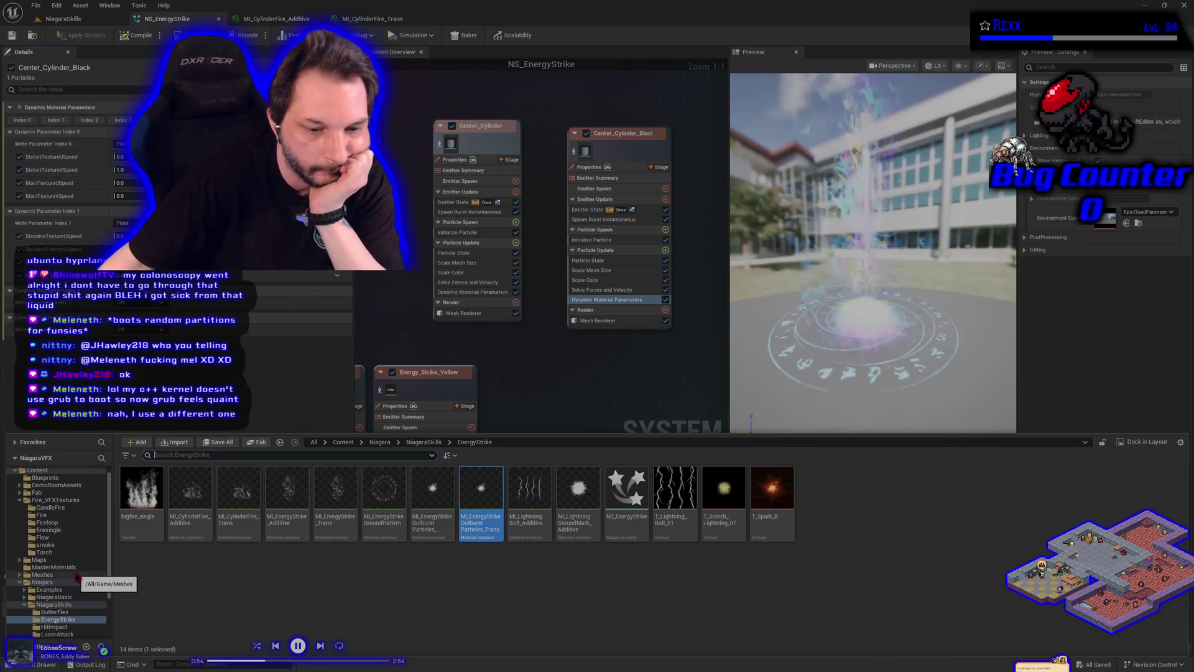
{"action": "left_click", "coordinate": [87, 568]}
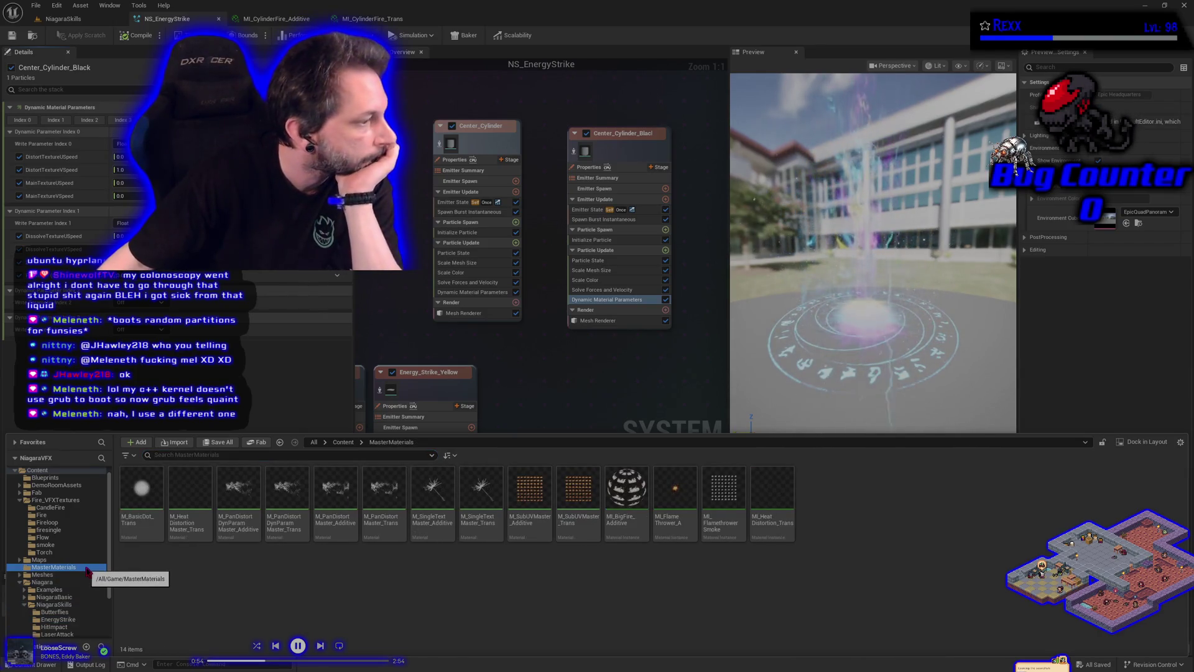
{"action": "left_click", "coordinate": [481, 494]}
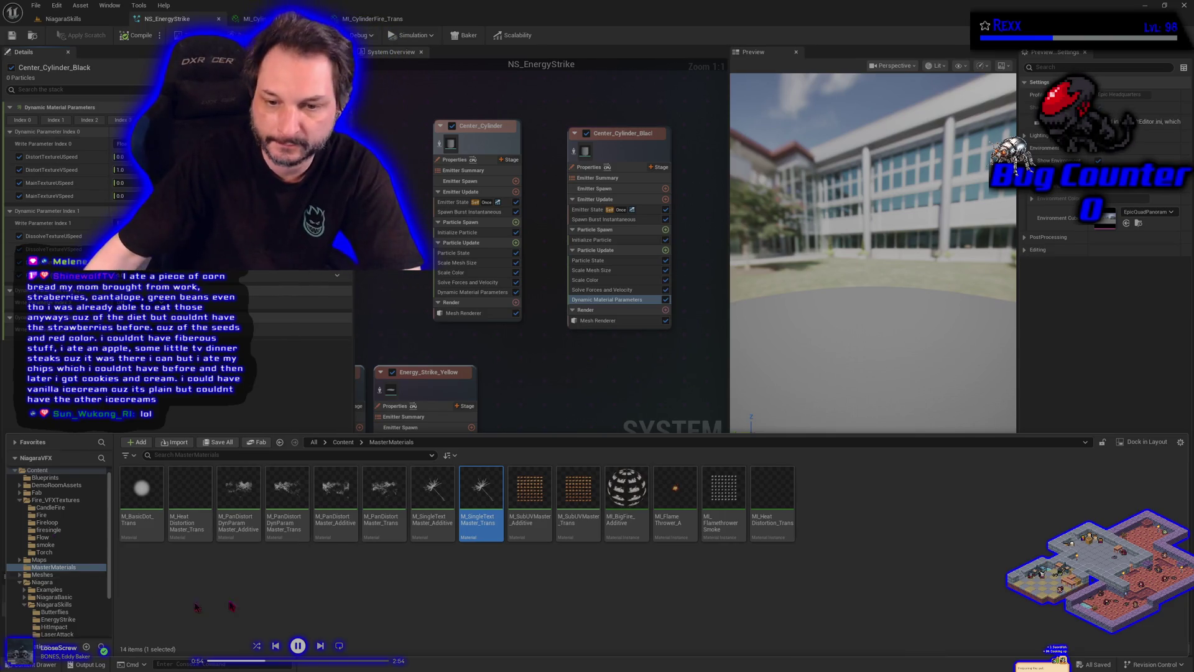
{"action": "double_click", "coordinate": [433, 491]}
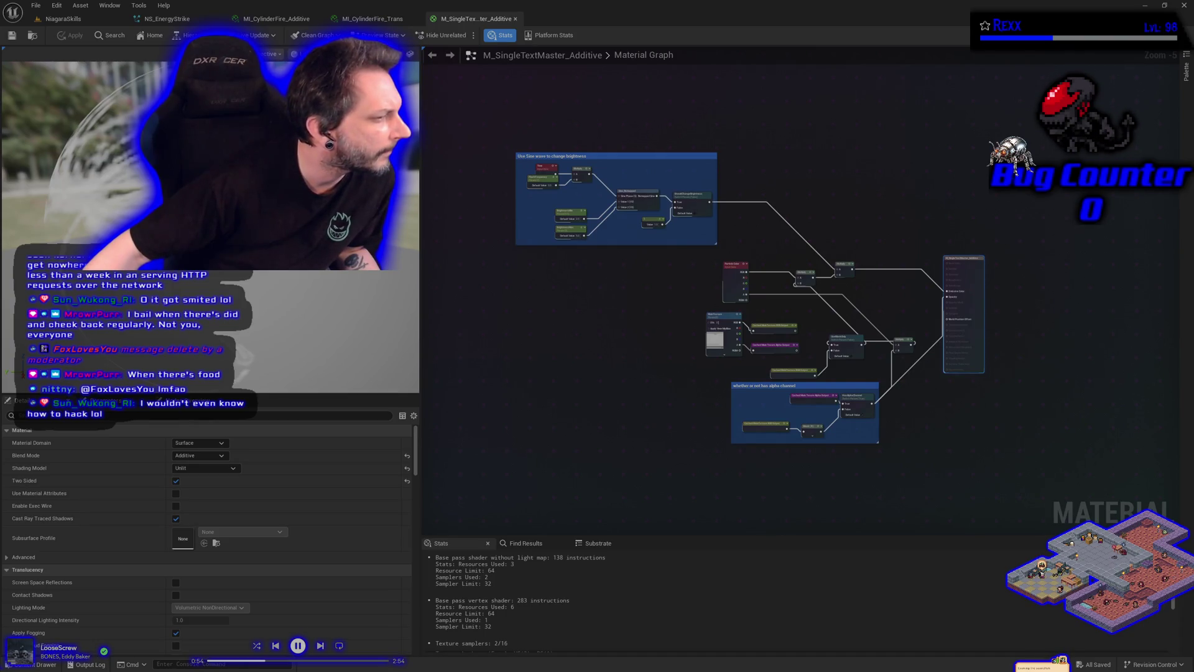
Step: Copy the node network from the Additive material's graph, then open M_SingleTextMaster_Trans
{"action": "mouse_move", "coordinate": [471, 120]}
{"action": "left_mouse_down"}
{"action": "mouse_move", "coordinate": [883, 457]}
{"action": "mouse_move", "coordinate": [913, 496]}
{"action": "left_mouse_up"}
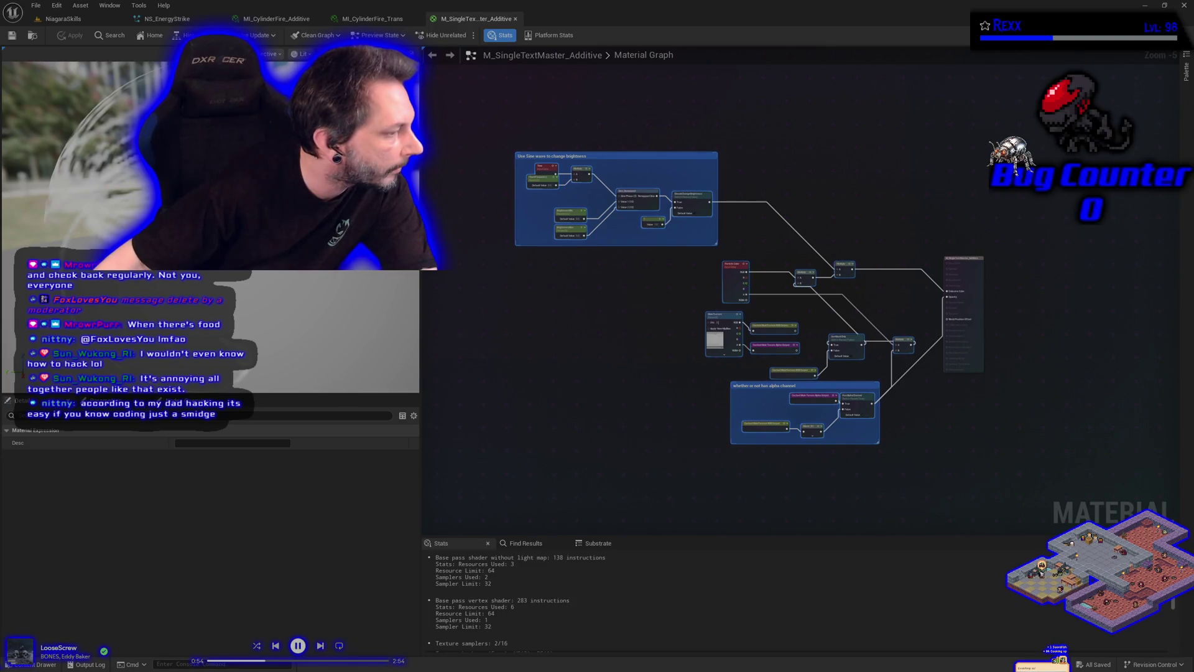
{"action": "left_click", "coordinate": [903, 342]}
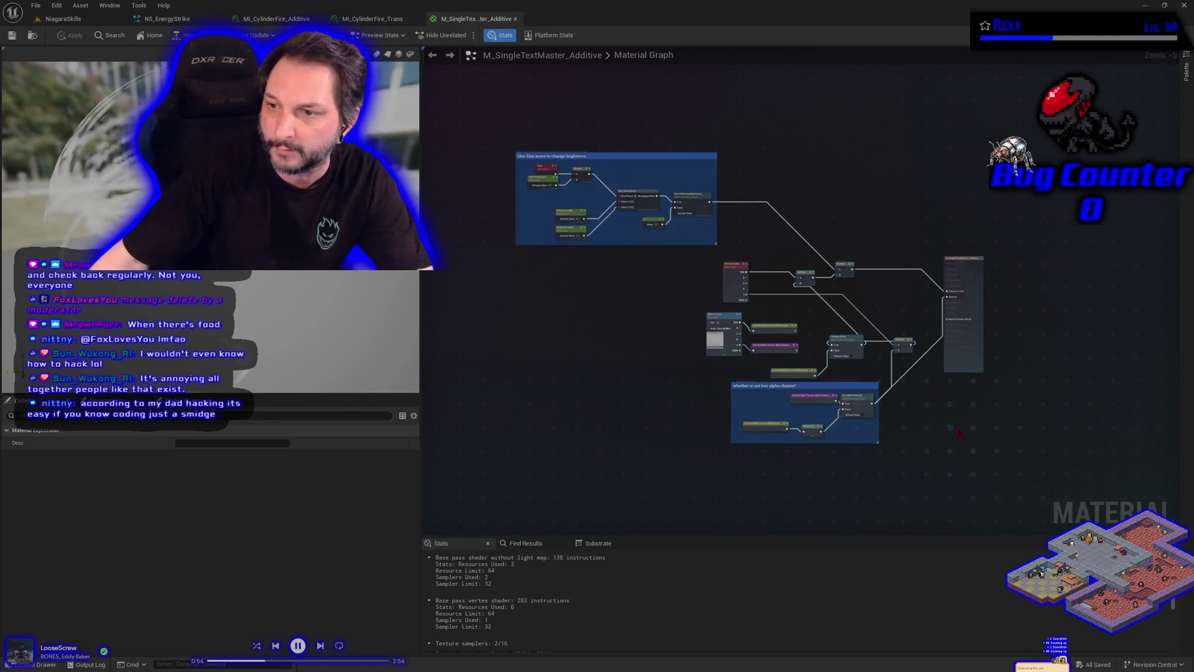
{"action": "left_click", "coordinate": [911, 462]}
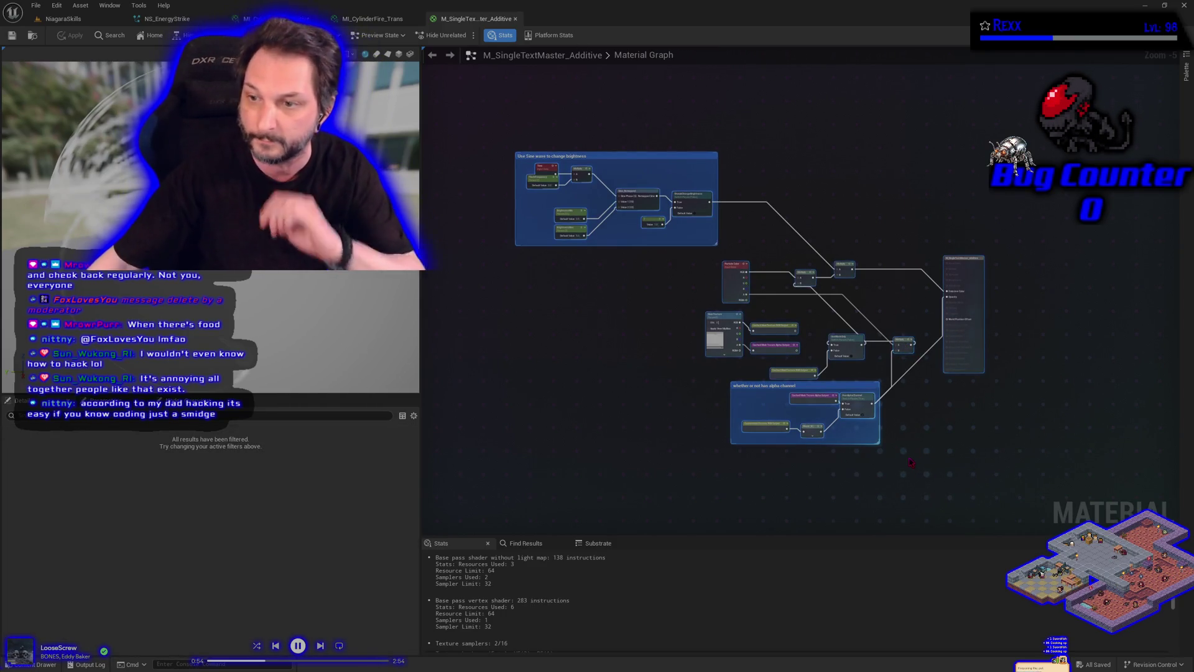
{"action": "right_click", "coordinate": [859, 403]}
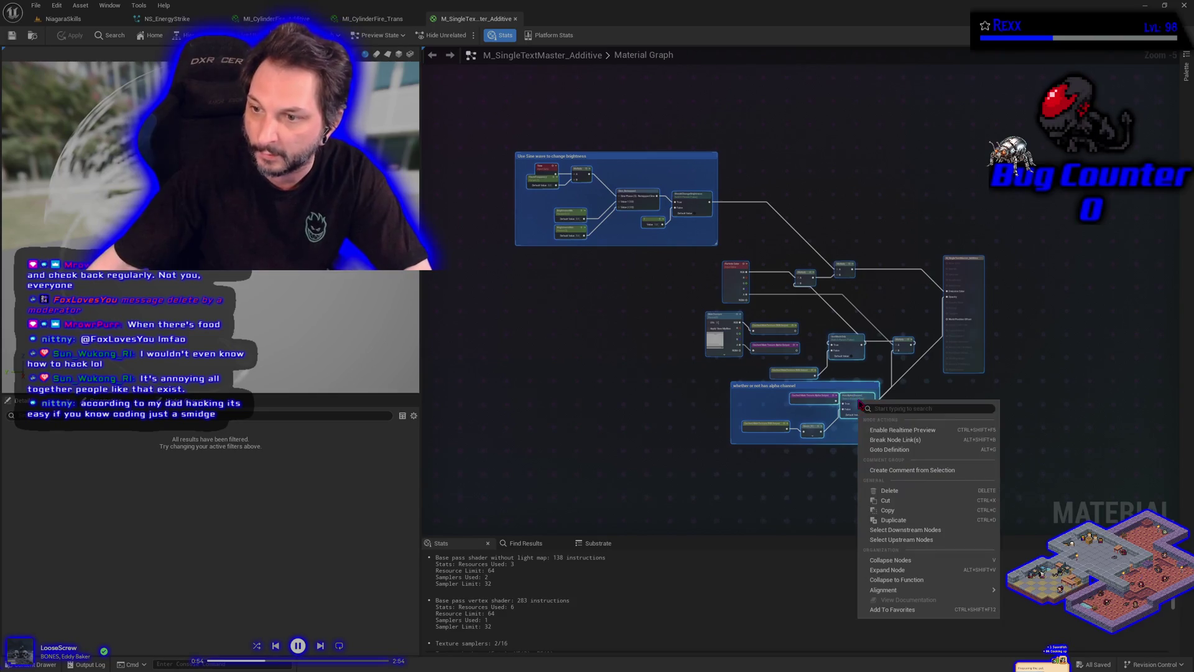
{"action": "left_click", "coordinate": [893, 510]}
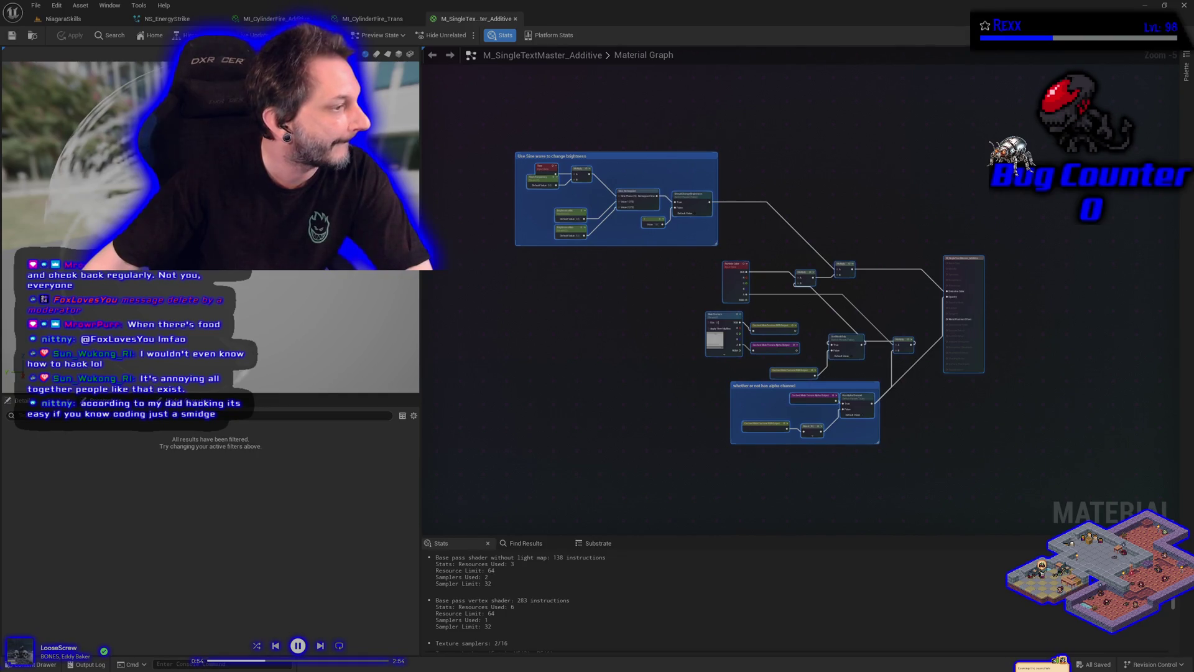
{"action": "left_click", "coordinate": [52, 664]}
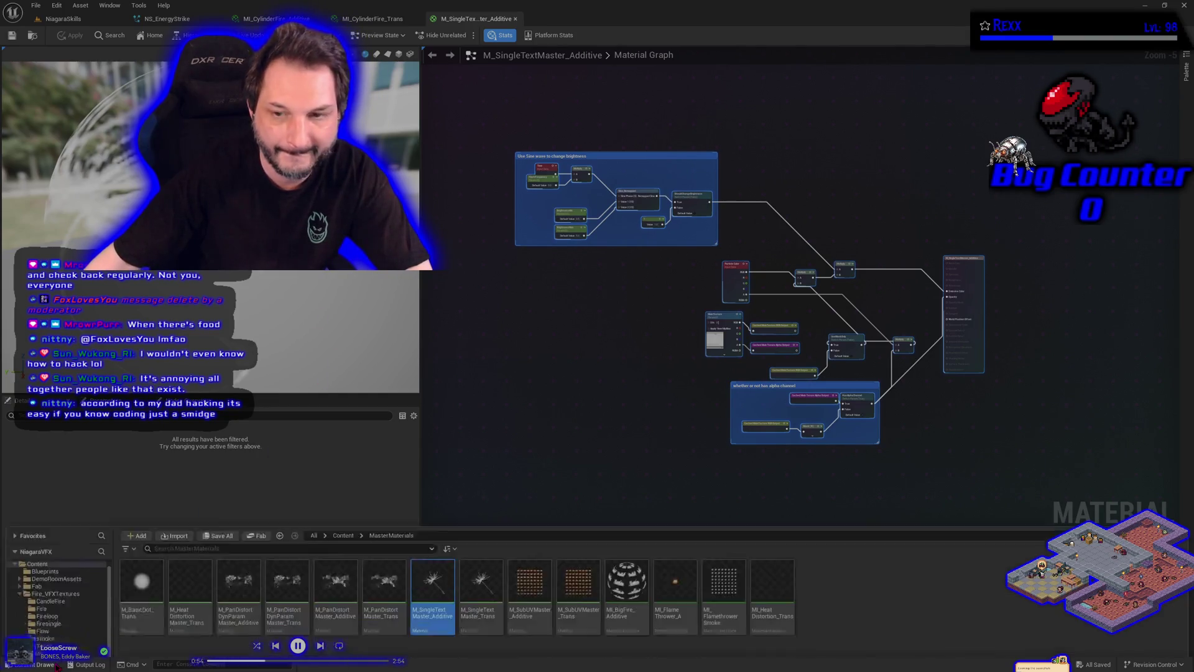
{"action": "double_click", "coordinate": [481, 501]}
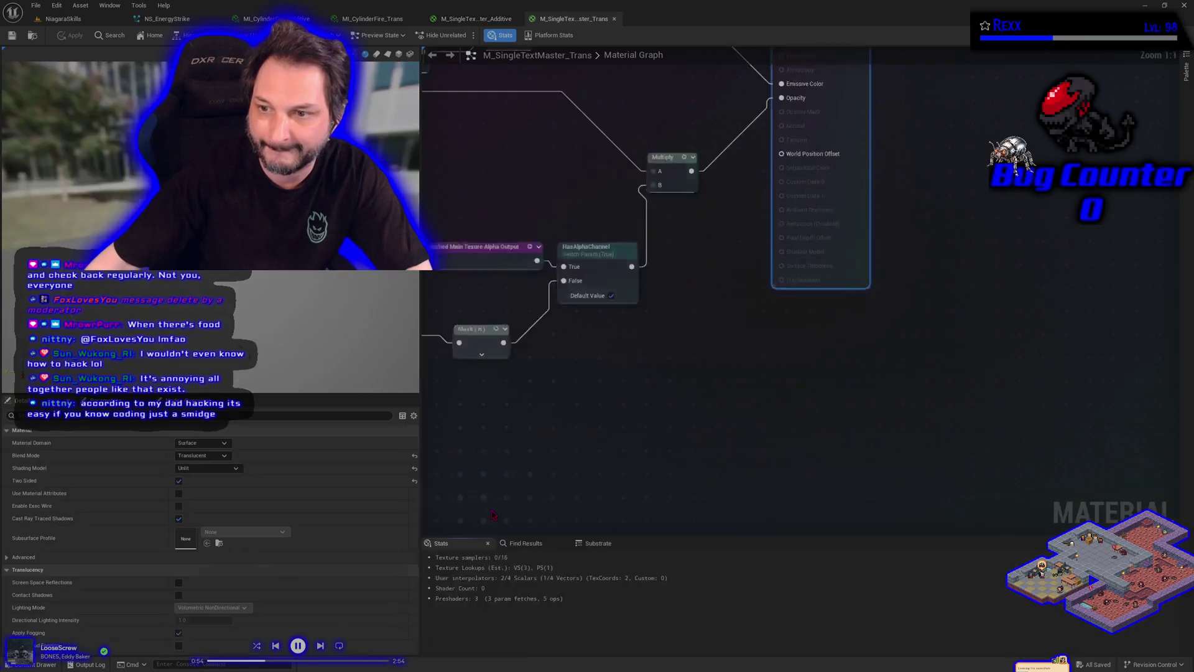
Step: Marquee-select and delete every Trans graph node except the output node, then undo the deletion
{"action": "scroll", "coordinate": [550, 415], "scroll_direction": "down", "scroll_amount": 6}
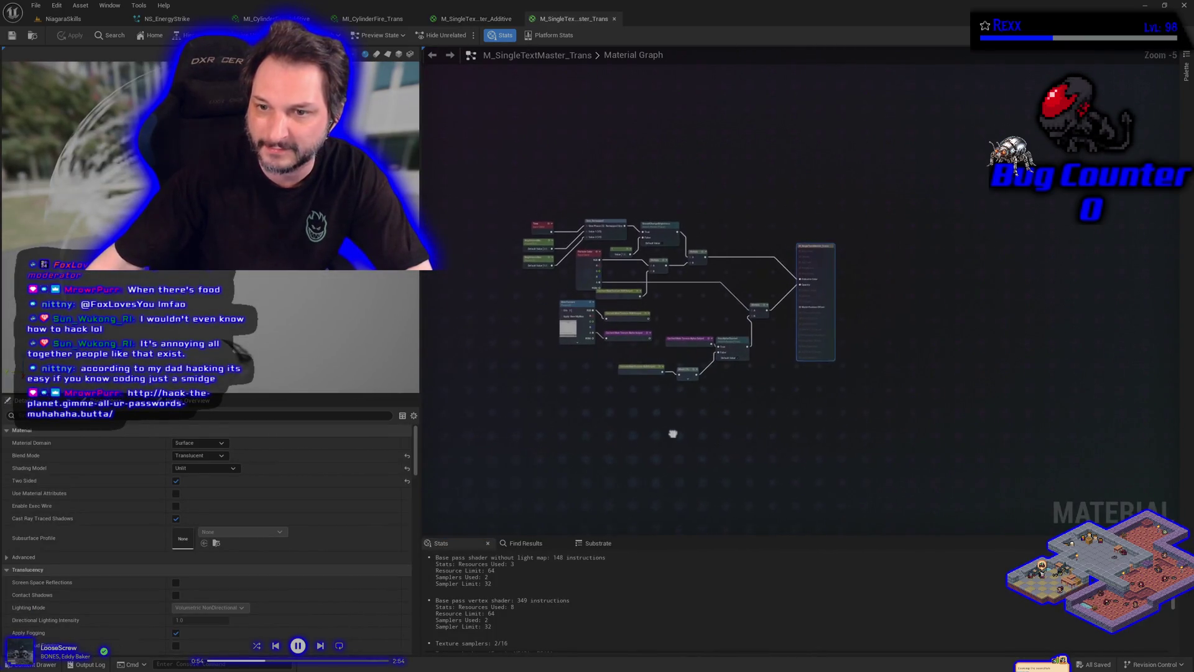
{"action": "left_click_drag", "start_coordinate": [631, 459], "coordinate": [628, 414]}
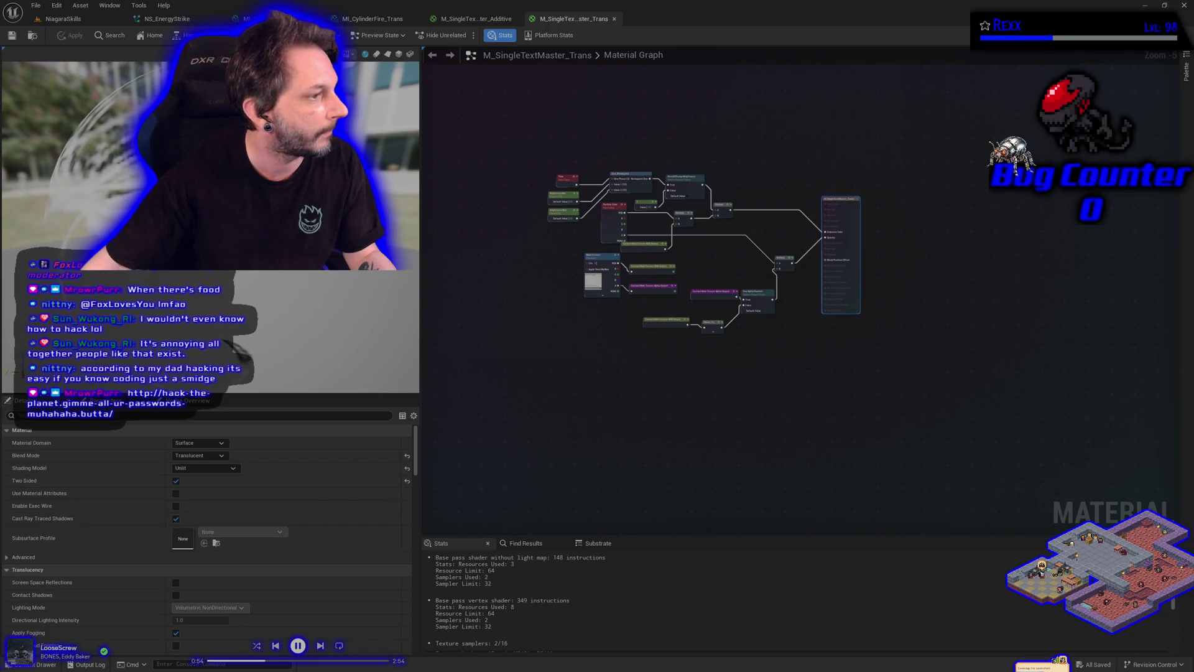
{"action": "left_click_drag", "start_coordinate": [464, 139], "coordinate": [806, 359]}
{"action": "key", "text": "Delete"}
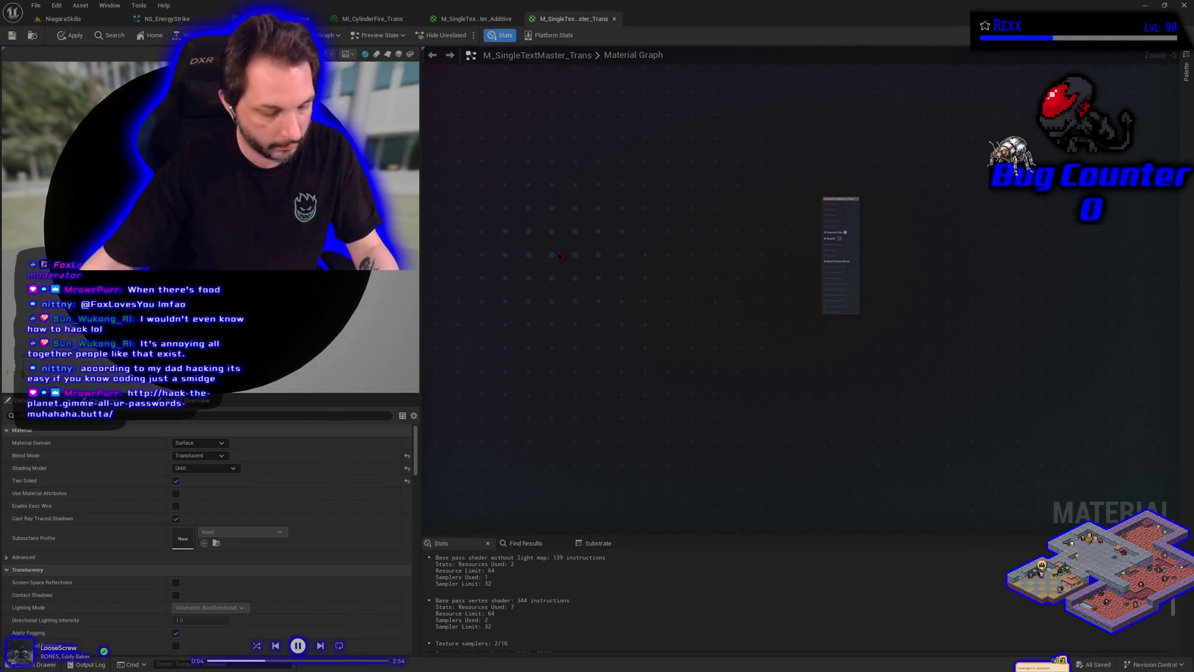
{"action": "key", "text": "ctrl+z"}
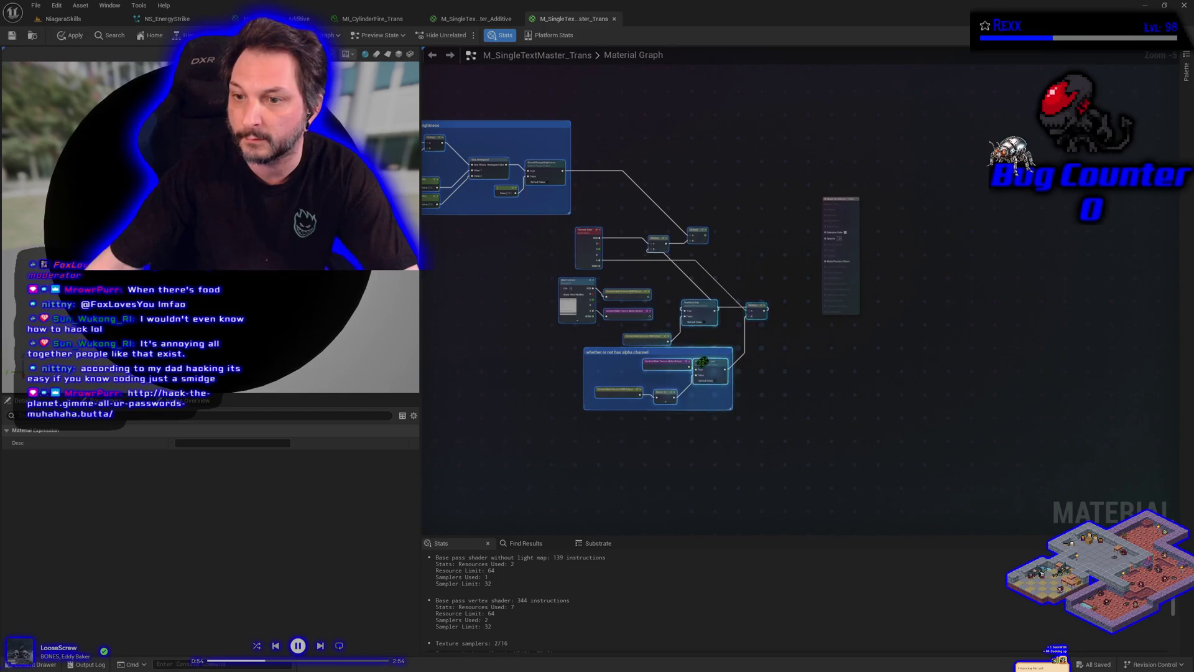
Step: Wire the final Multiply output into the result node's Opacity and apply the material
{"action": "left_click_drag", "start_coordinate": [667, 352], "coordinate": [704, 356]}
{"action": "scroll", "coordinate": [684, 354], "scroll_direction": "up", "scroll_amount": 3}
{"action": "scroll", "coordinate": [672, 358], "scroll_direction": "down", "scroll_amount": 3}
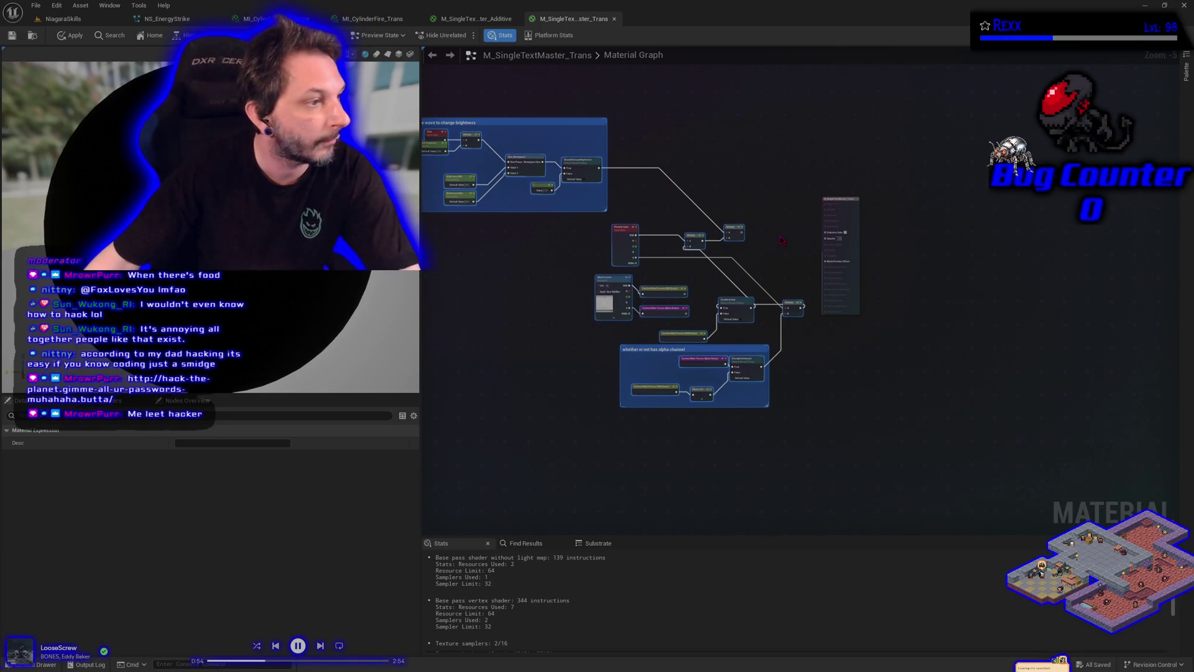
{"action": "left_click_drag", "start_coordinate": [742, 232], "coordinate": [825, 232]}
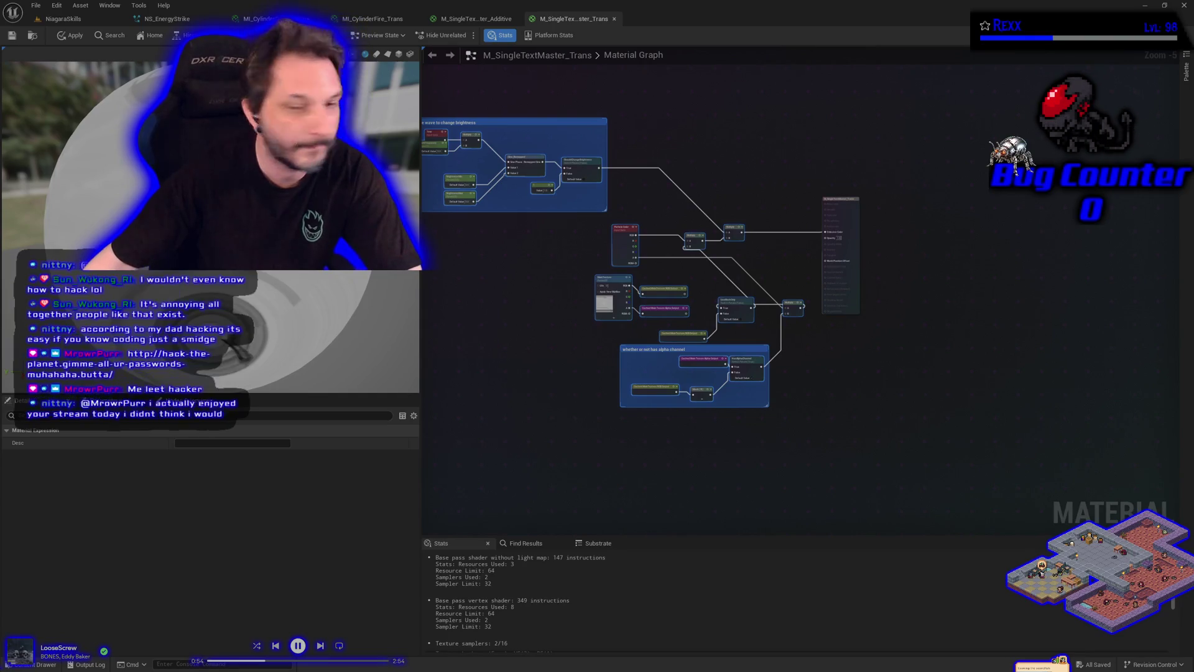
{"action": "scroll", "coordinate": [768, 382], "scroll_direction": "up", "scroll_amount": 2}
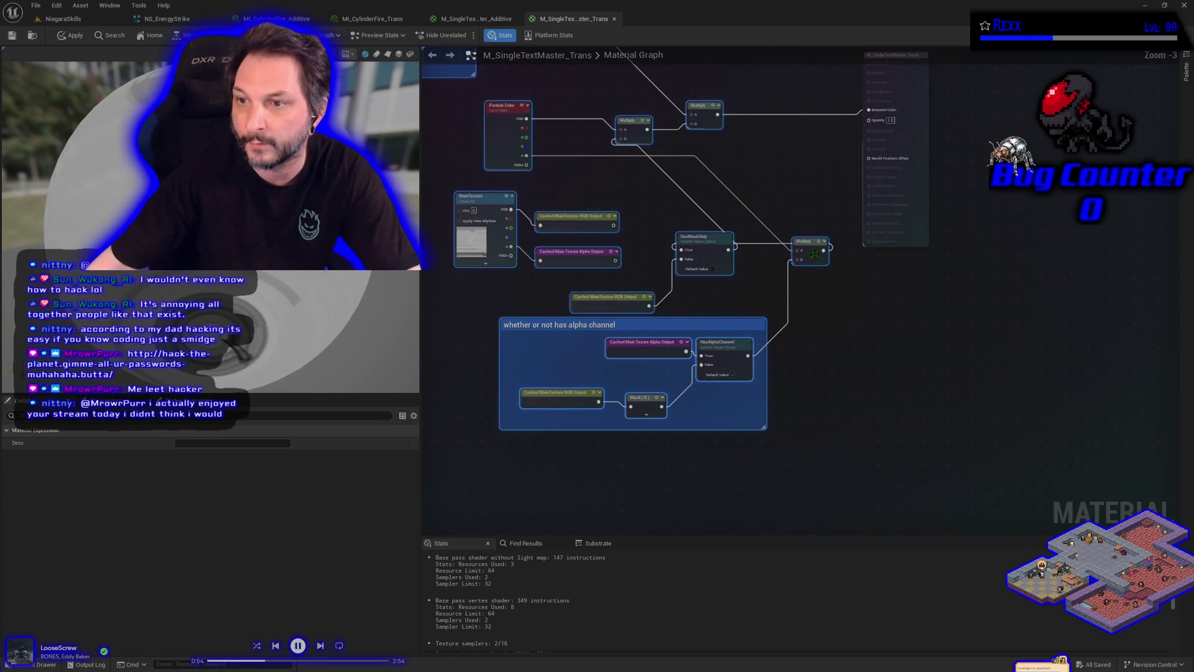
{"action": "left_click_drag", "start_coordinate": [823, 250], "coordinate": [869, 119]}
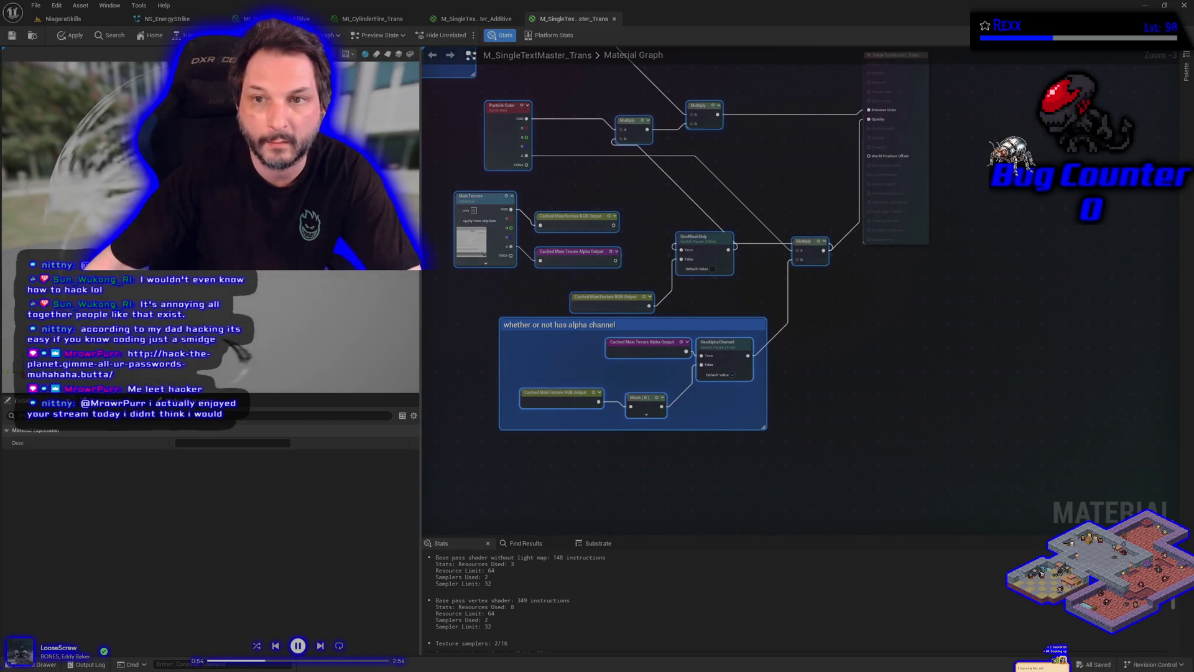
{"action": "left_click", "coordinate": [71, 35]}
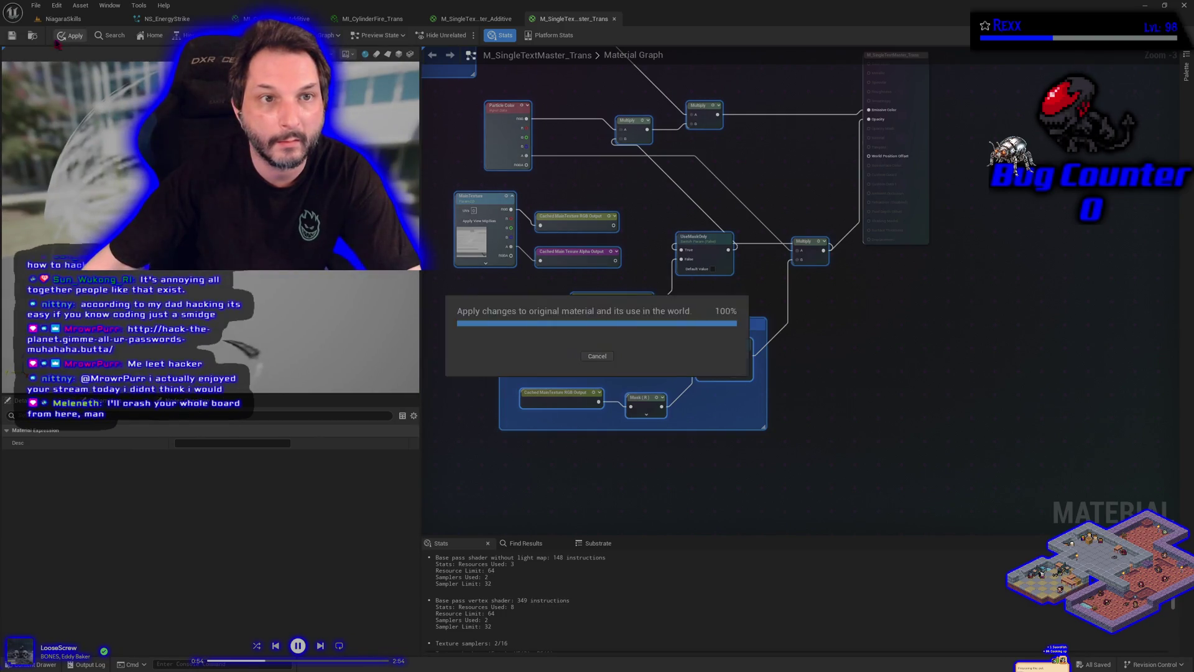
{"action": "left_click", "coordinate": [914, 129]}
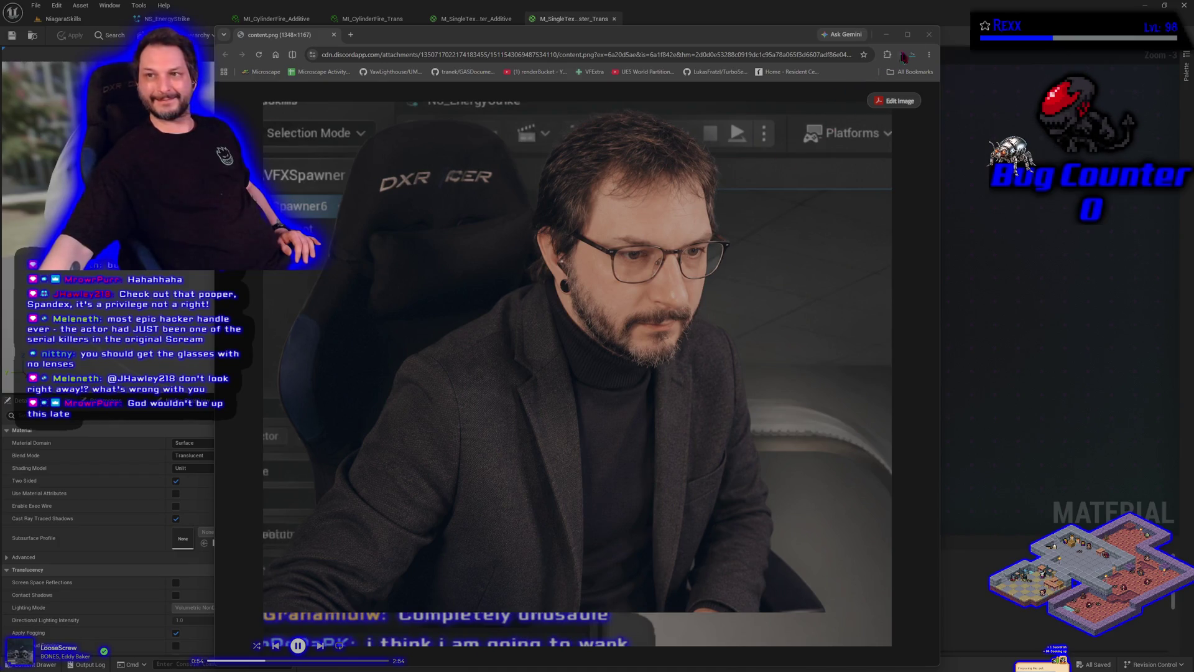
Step: Close the Chrome window displaying the content.png image
{"action": "left_click", "coordinate": [929, 35]}
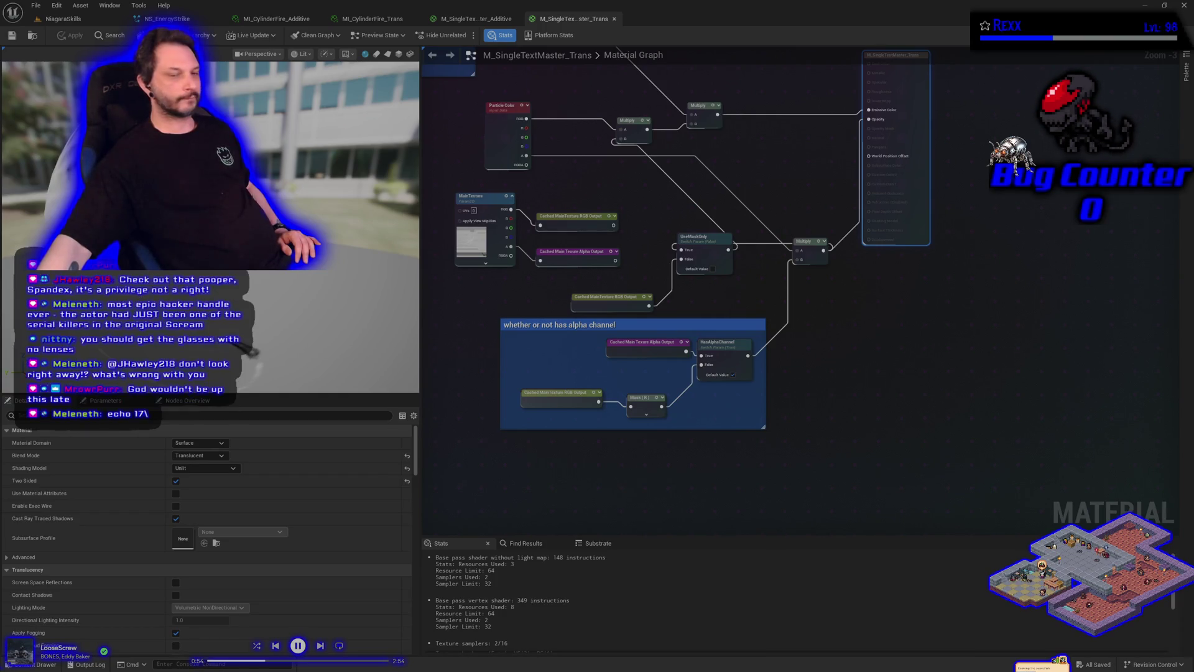
Step: Close the four material and material instance editor tabs, then show the EnergyStrike folder's contents
{"action": "middle_click", "coordinate": [556, 19]}
{"action": "middle_click", "coordinate": [507, 19]}
{"action": "middle_click", "coordinate": [387, 19]}
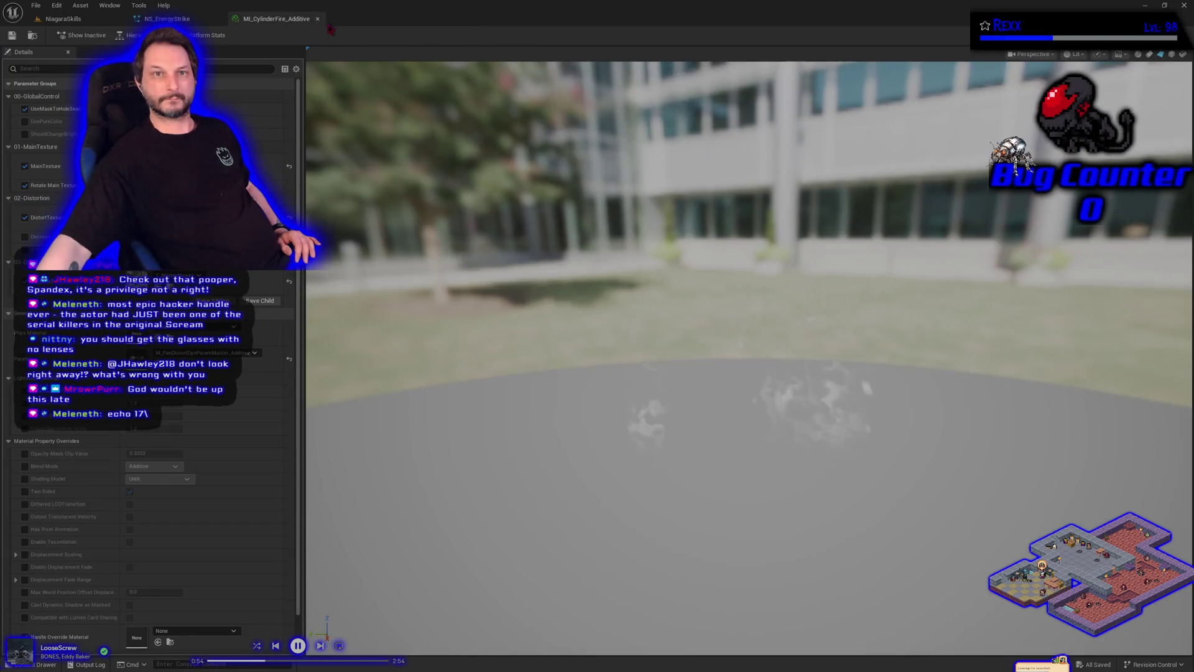
{"action": "middle_click", "coordinate": [293, 19]}
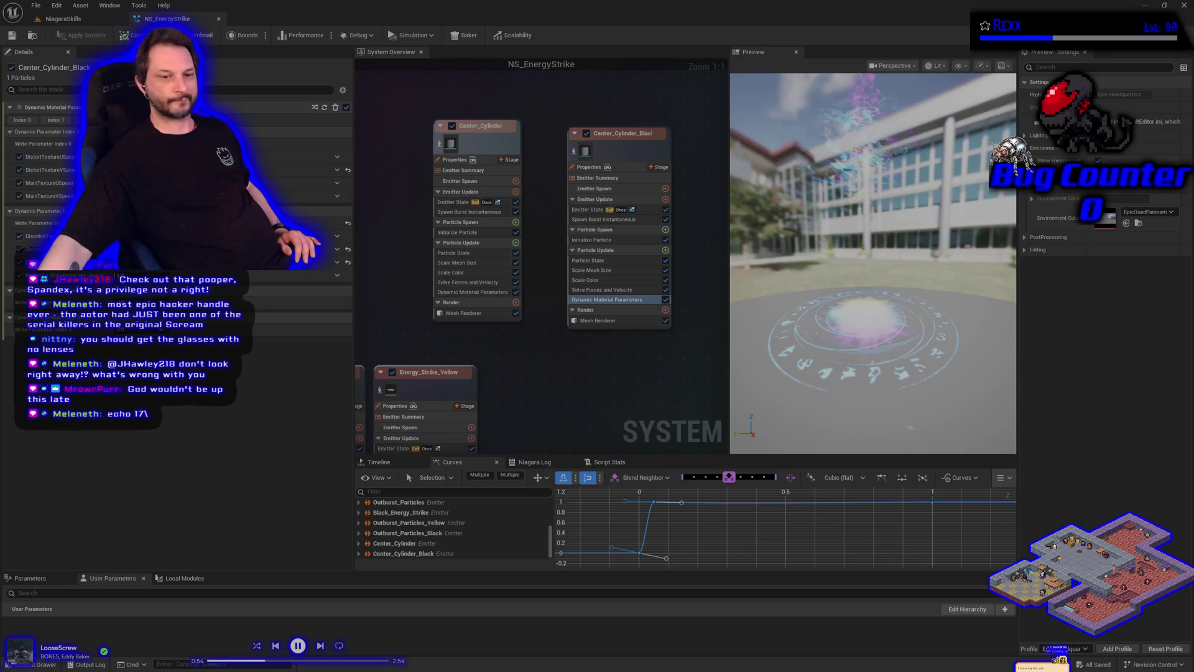
{"action": "key", "text": "ctrl+space"}
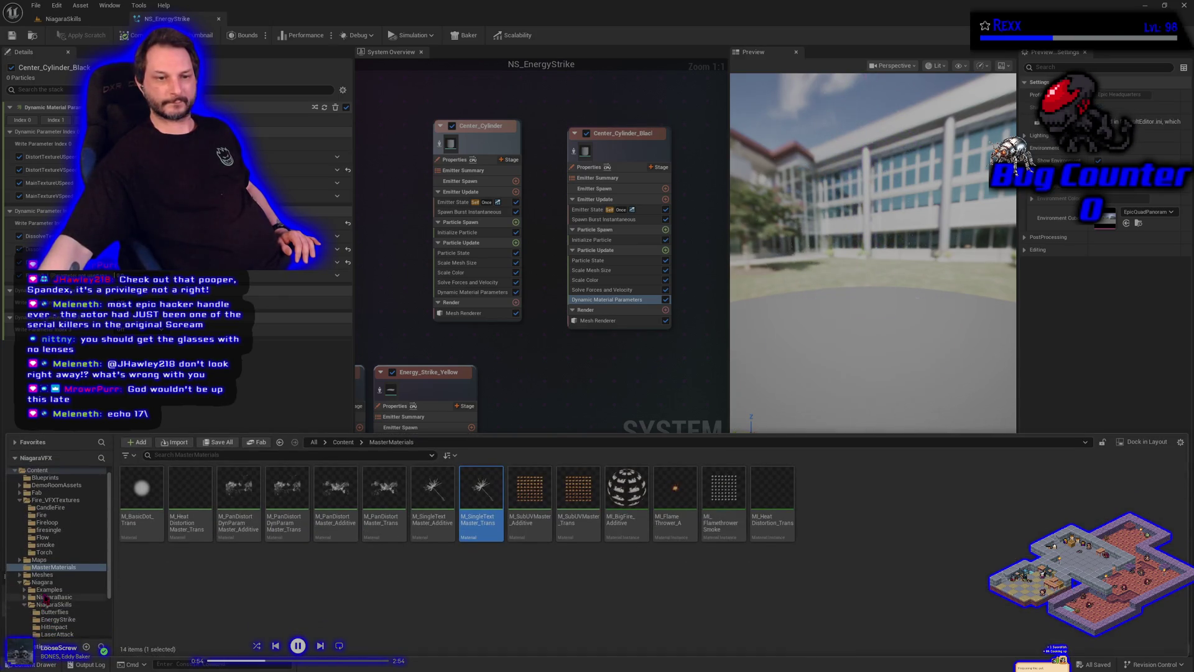
{"action": "left_click", "coordinate": [59, 620]}
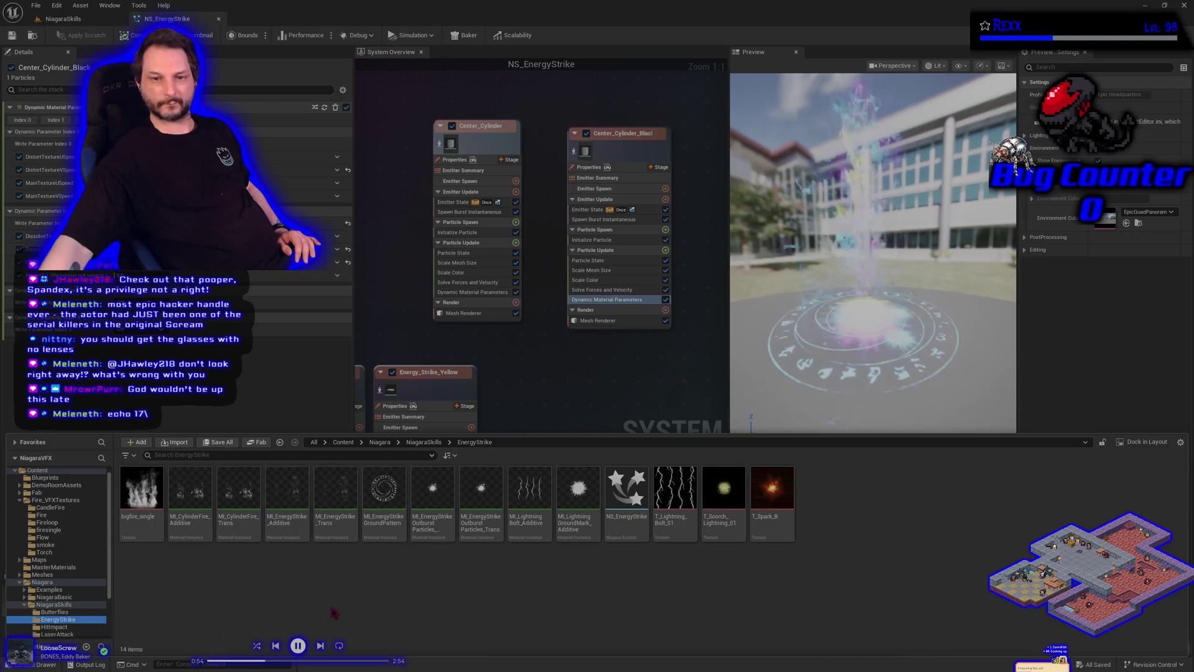
Step: Duplicate the Additive lightning ground-mark material instance
{"action": "left_click", "coordinate": [576, 515]}
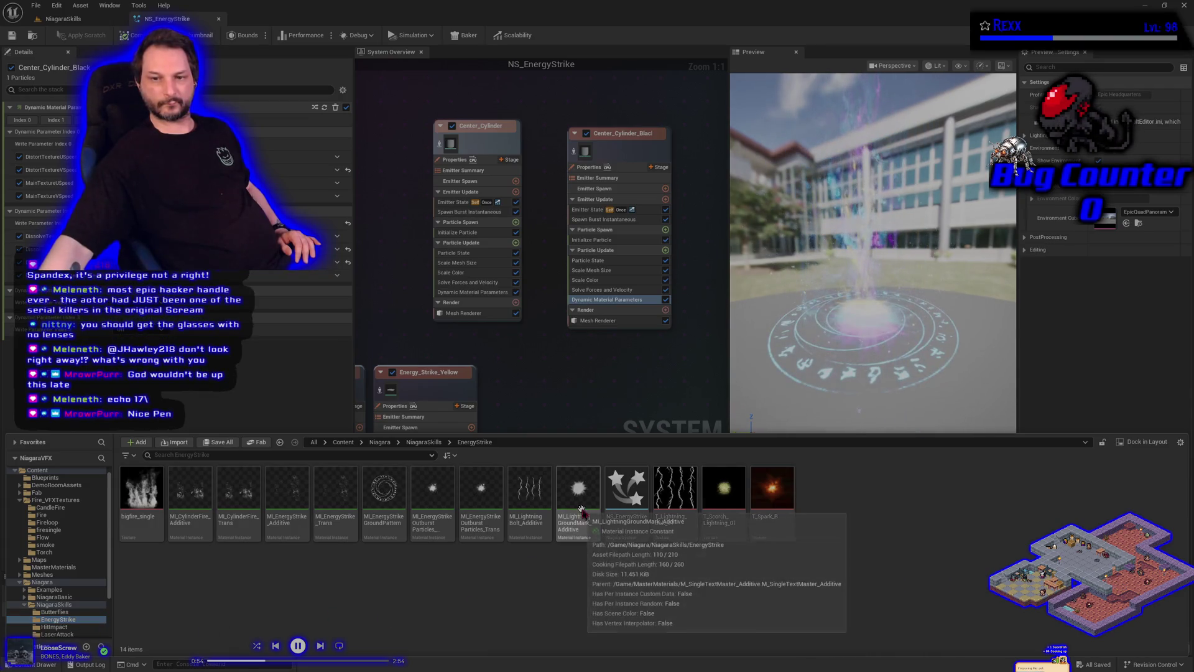
{"action": "right_click", "coordinate": [575, 515]}
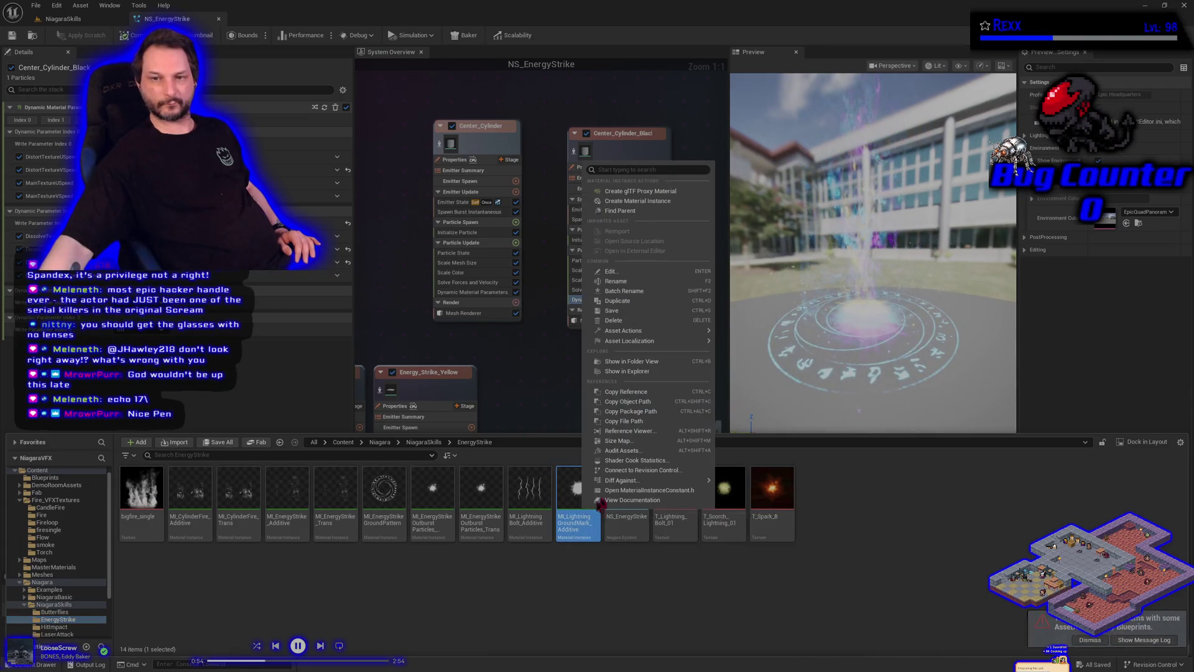
{"action": "left_click", "coordinate": [646, 301]}
Step: Rename the copy MI_Lightning_GroundMark_Trans and open it, showing its parent material list
{"action": "key", "text": "End"}
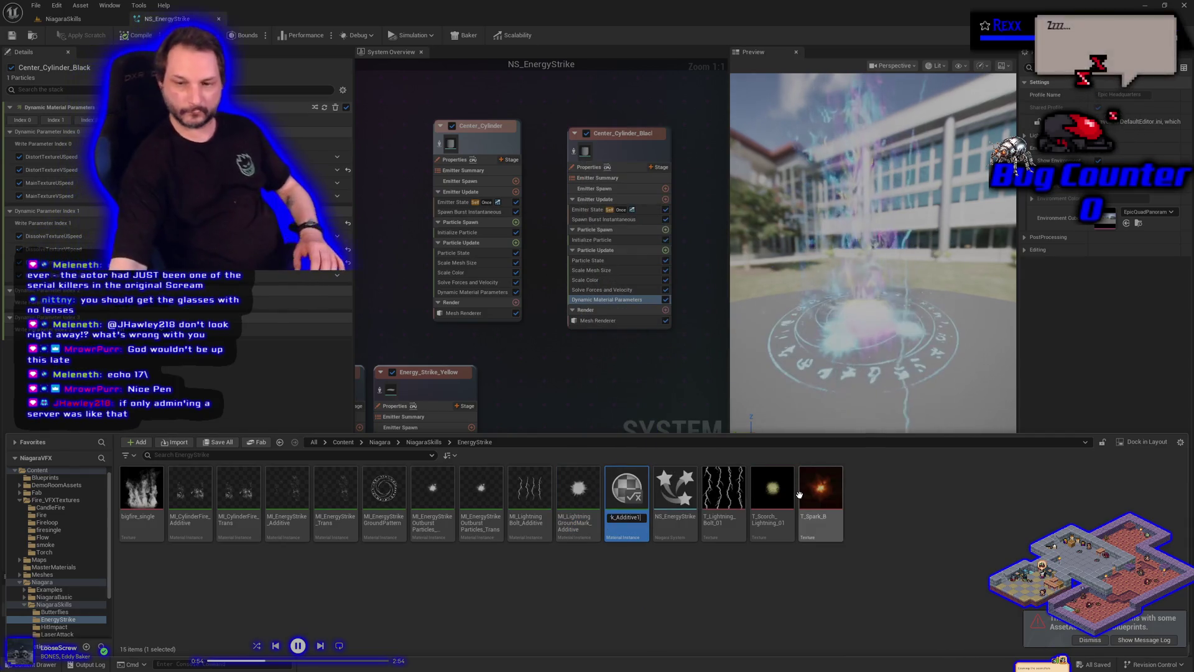
{"action": "key", "text": "BackSpace"}
{"action": "key", "text": "BackSpace"}
{"action": "key", "text": "BackSpace"}
{"action": "key", "text": "BackSpace"}
{"action": "key", "text": "BackSpace"}
{"action": "key", "text": "BackSpace"}
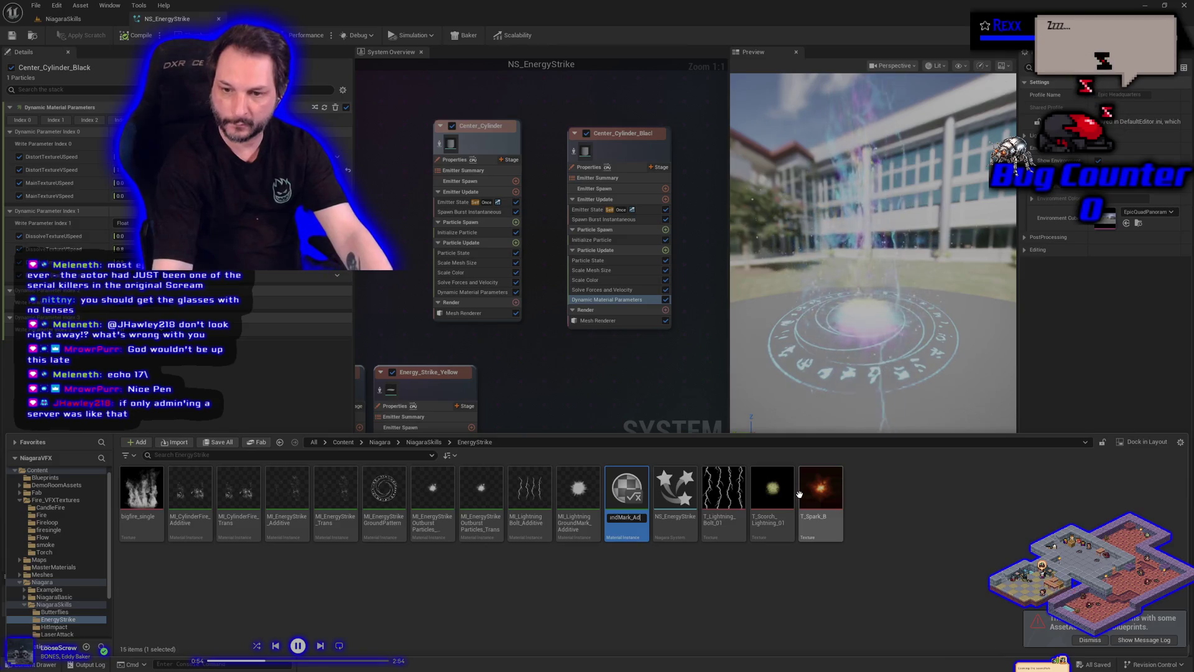
{"action": "type", "text": "Trans"}
{"action": "key", "text": "Return"}
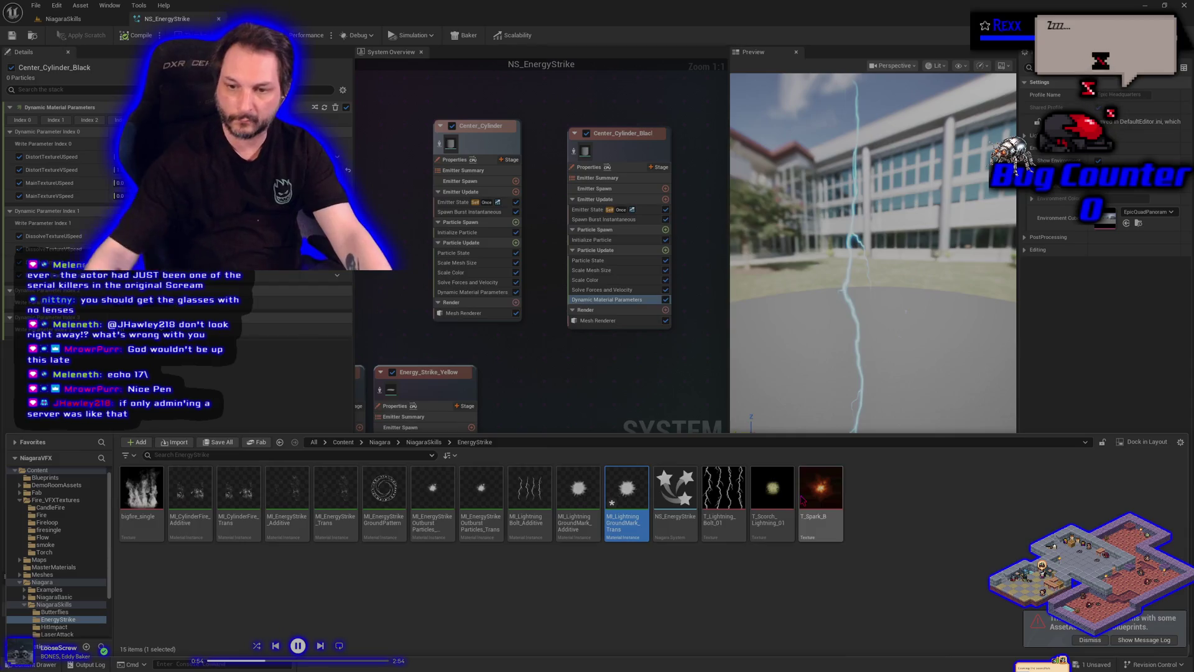
{"action": "double_click", "coordinate": [627, 491]}
{"action": "left_click", "coordinate": [291, 456]}
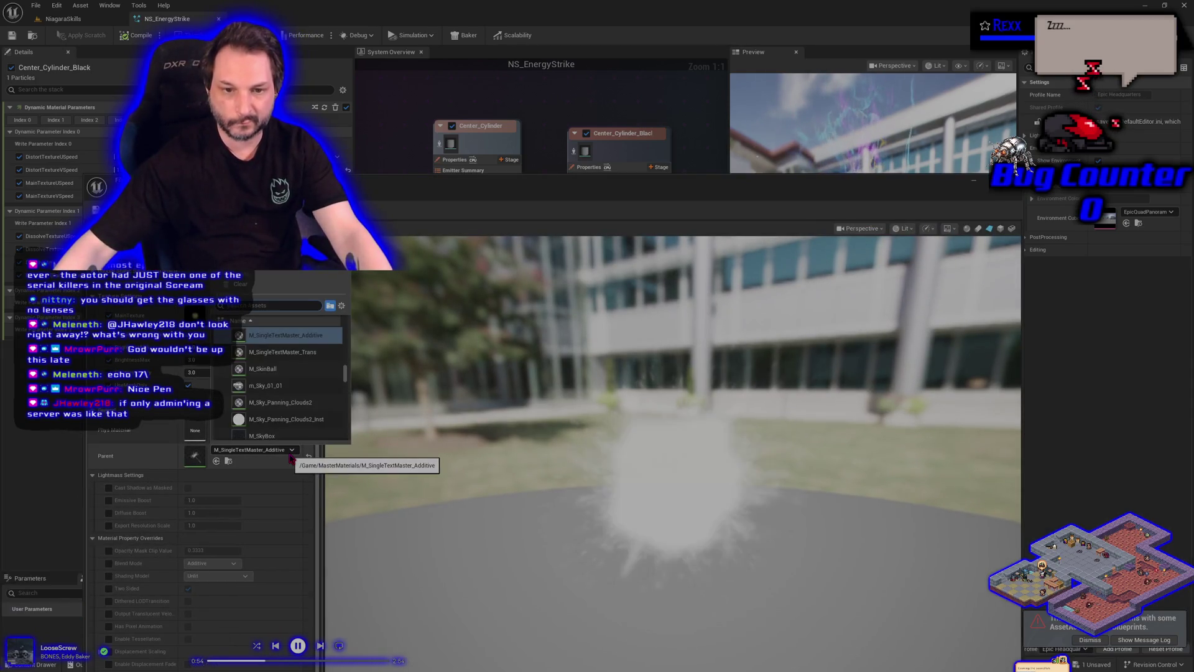
Step: Reparent the instance to M_SingleTextMaster_Trans, toggle Brightness on and off, save, then return to NS_EnergyStrike
{"action": "left_click", "coordinate": [303, 354]}
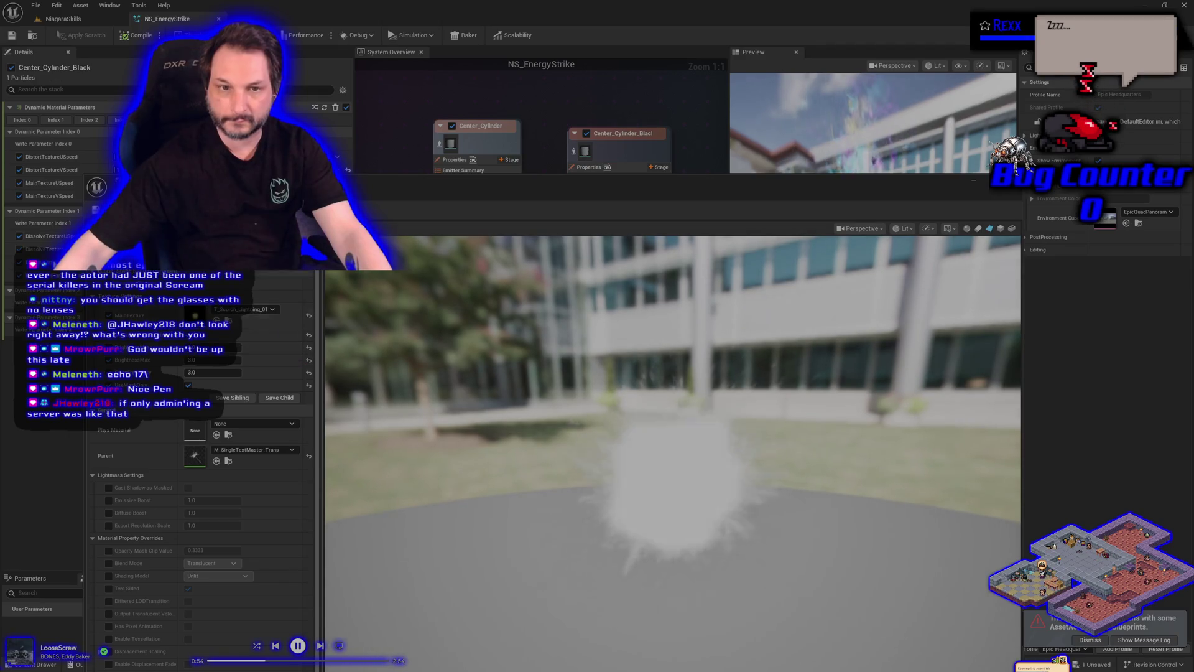
{"action": "key", "text": "ctrl+s"}
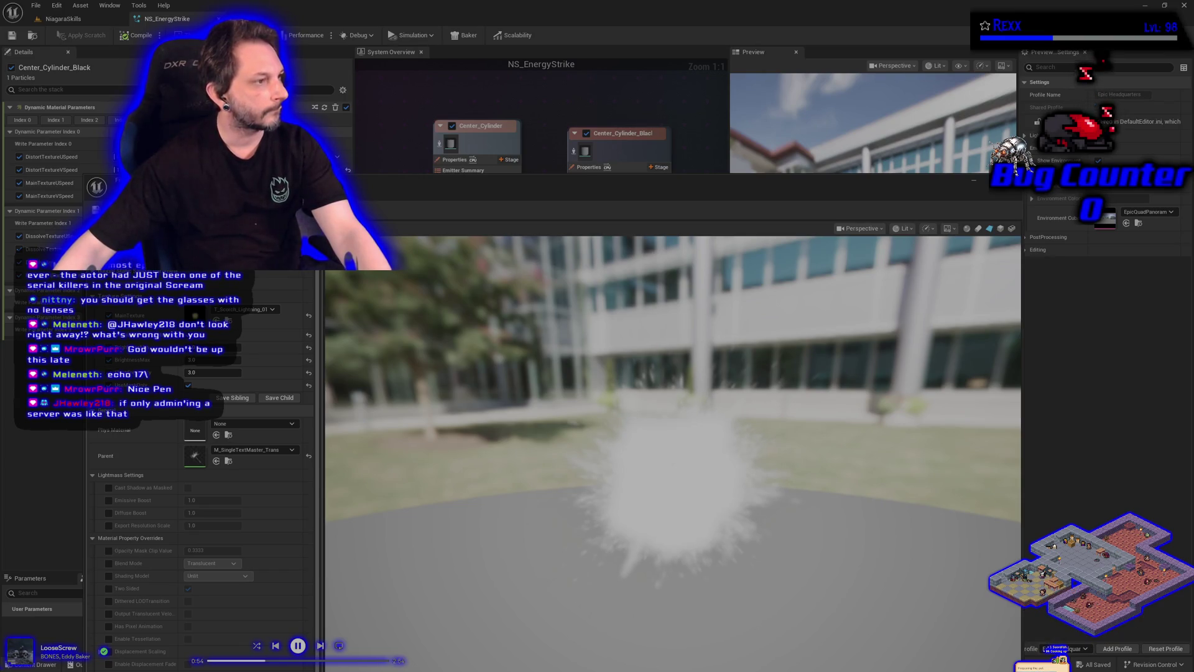
{"action": "left_click", "coordinate": [188, 336]}
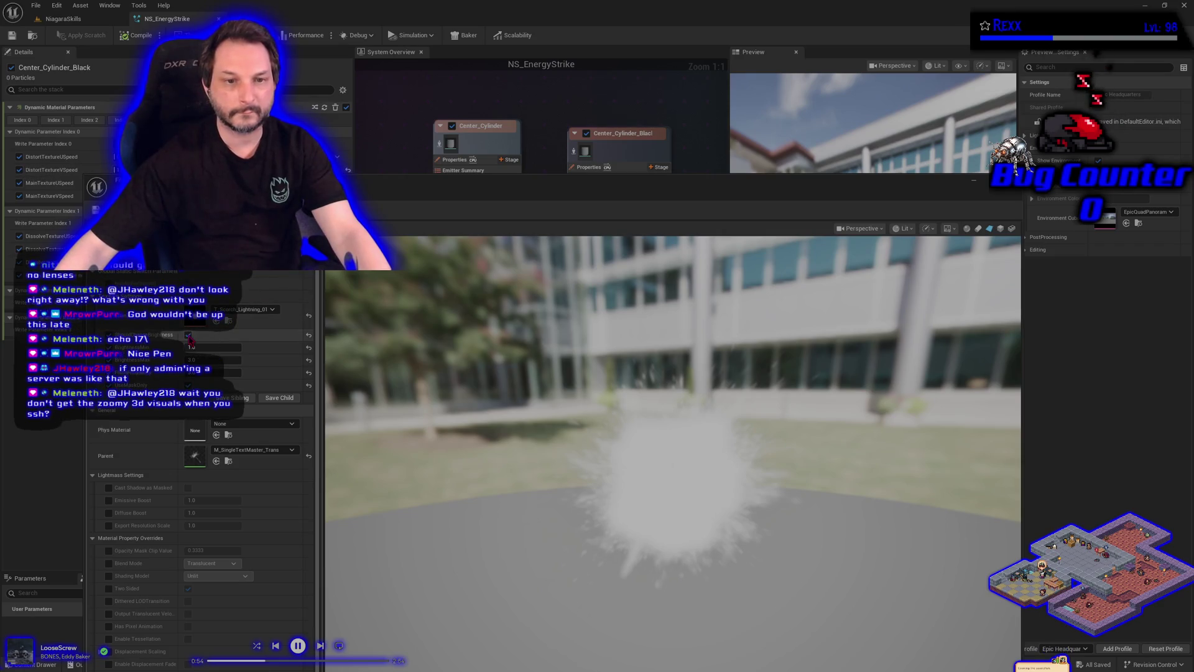
{"action": "left_click", "coordinate": [188, 336]}
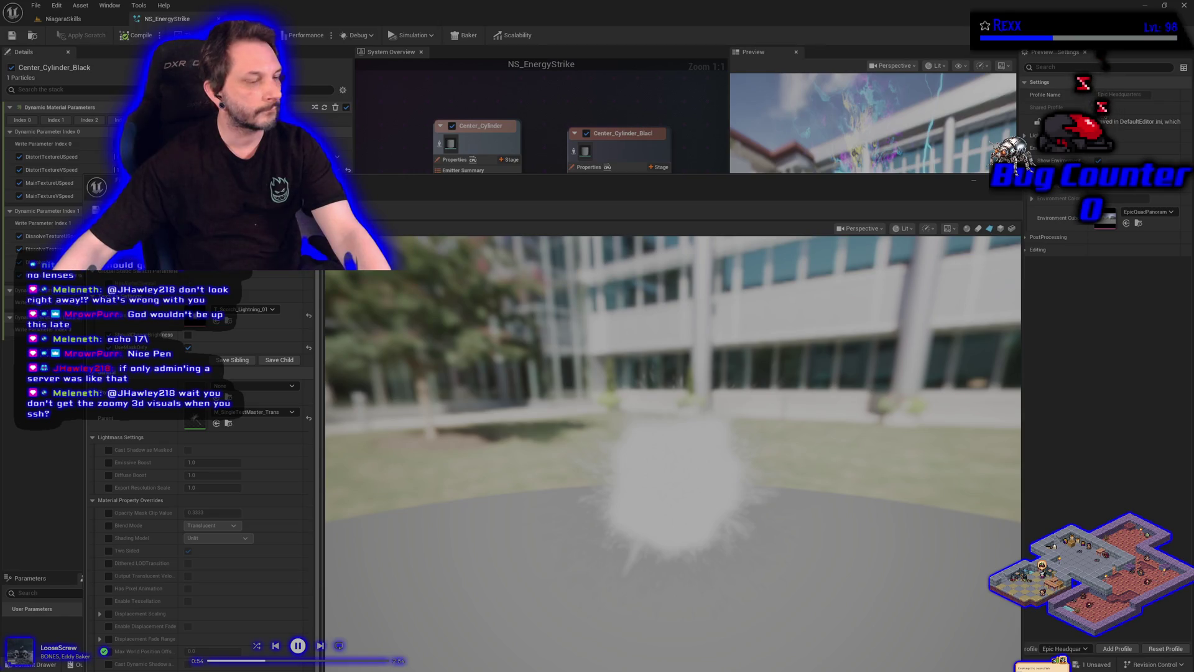
{"action": "key", "text": "ctrl+s"}
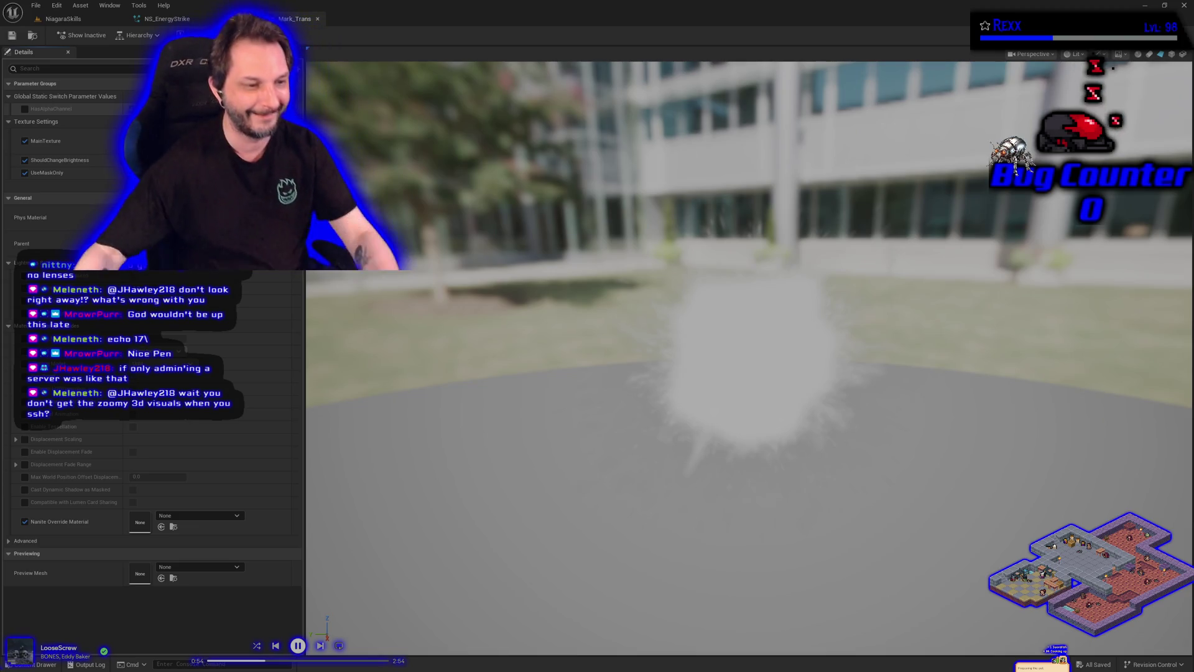
{"action": "left_click", "coordinate": [172, 19]}
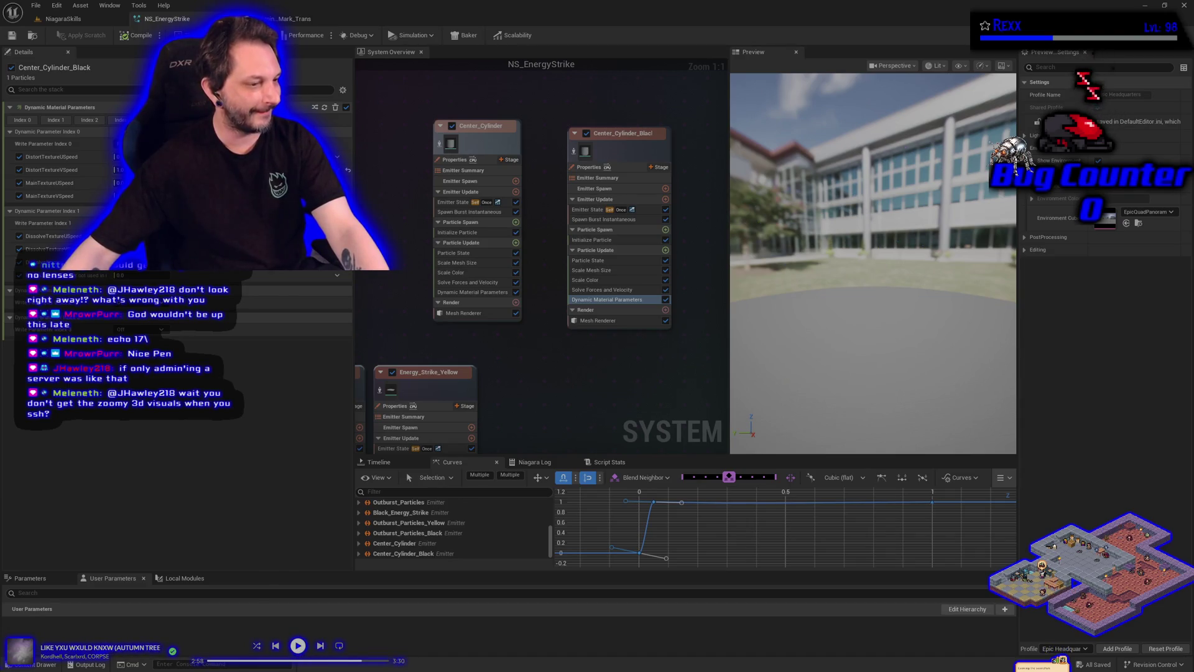
Step: Switch between Chrome's Google search and the editor, then bring up the Hacker Fight YouTube video
{"action": "key", "text": "alt+Tab"}
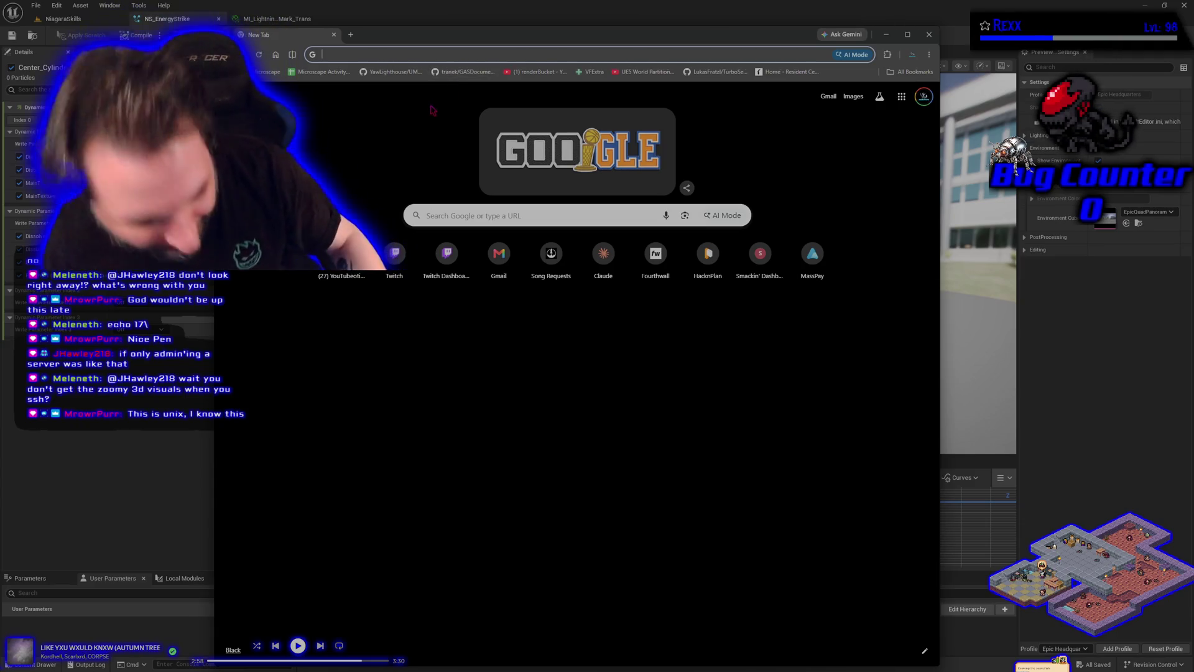
{"action": "left_click", "coordinate": [563, 381]}
{"action": "left_click", "coordinate": [510, 217]}
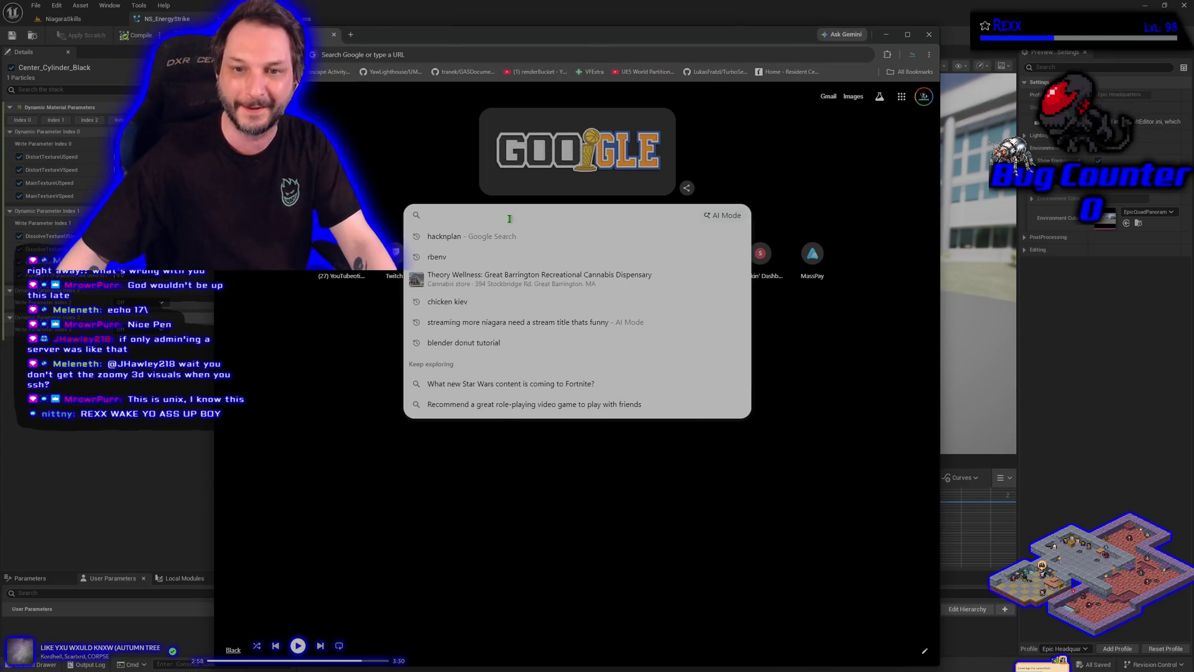
{"action": "key", "text": "alt+Tab"}
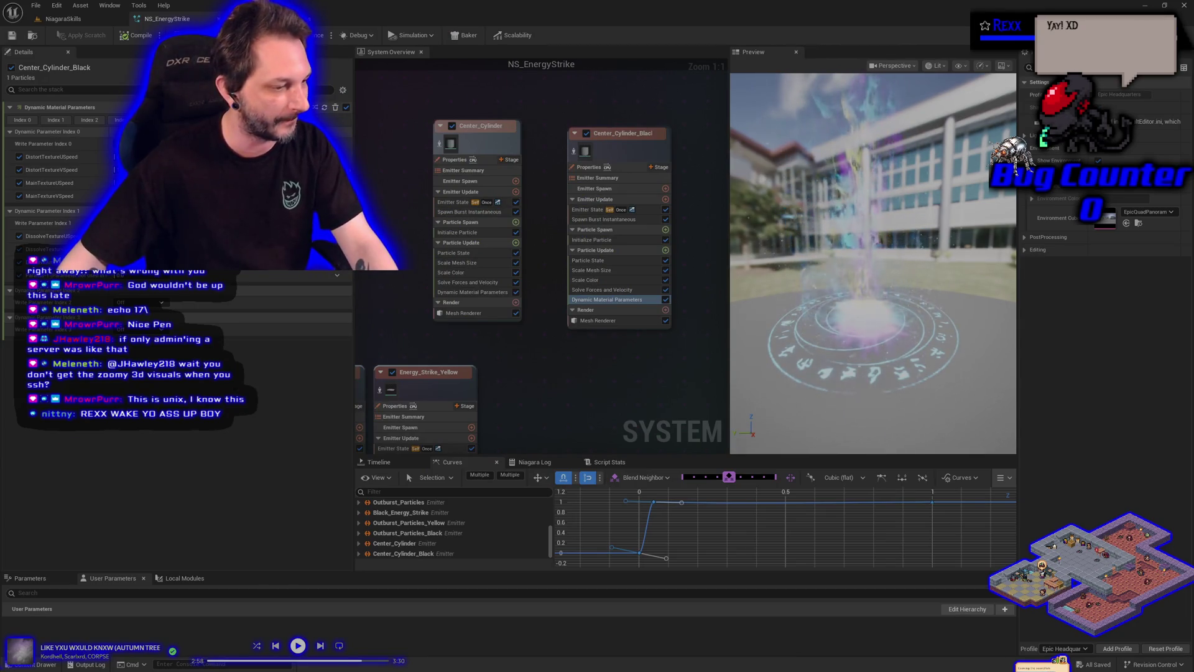
{"action": "key", "text": "alt+Tab"}
{"action": "key", "text": "alt+Tab"}
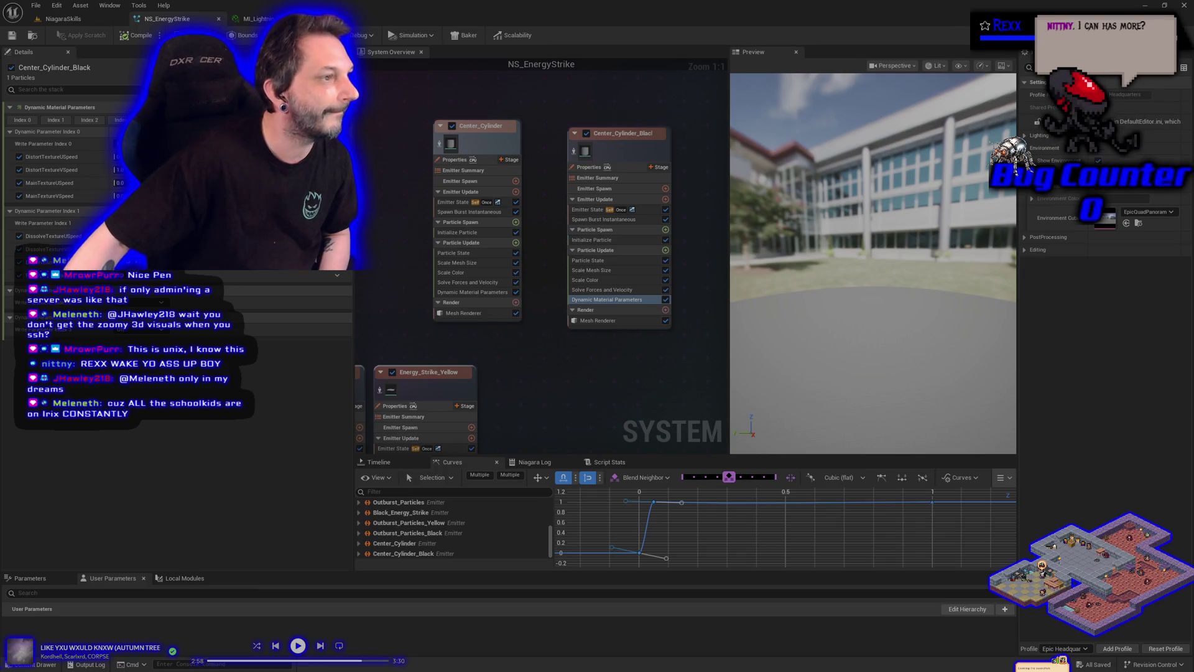
{"action": "key", "text": "alt+Tab"}
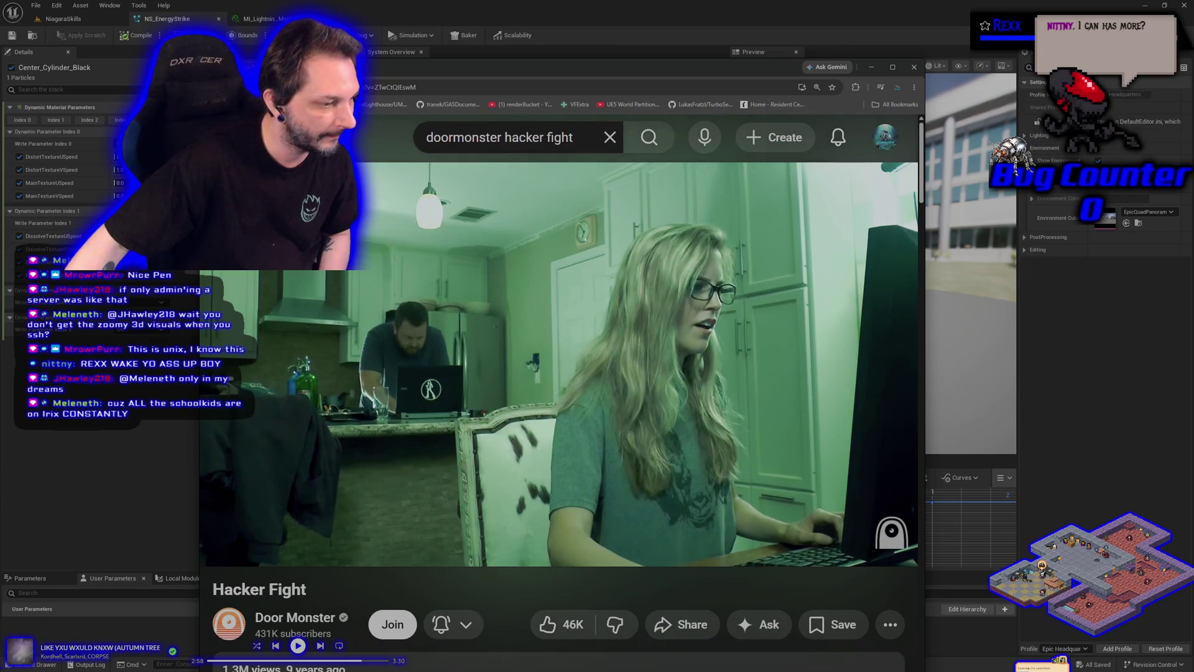
Step: Restart the Hacker Fight video from 0:00 and play it full screen
{"action": "left_click", "coordinate": [418, 344]}
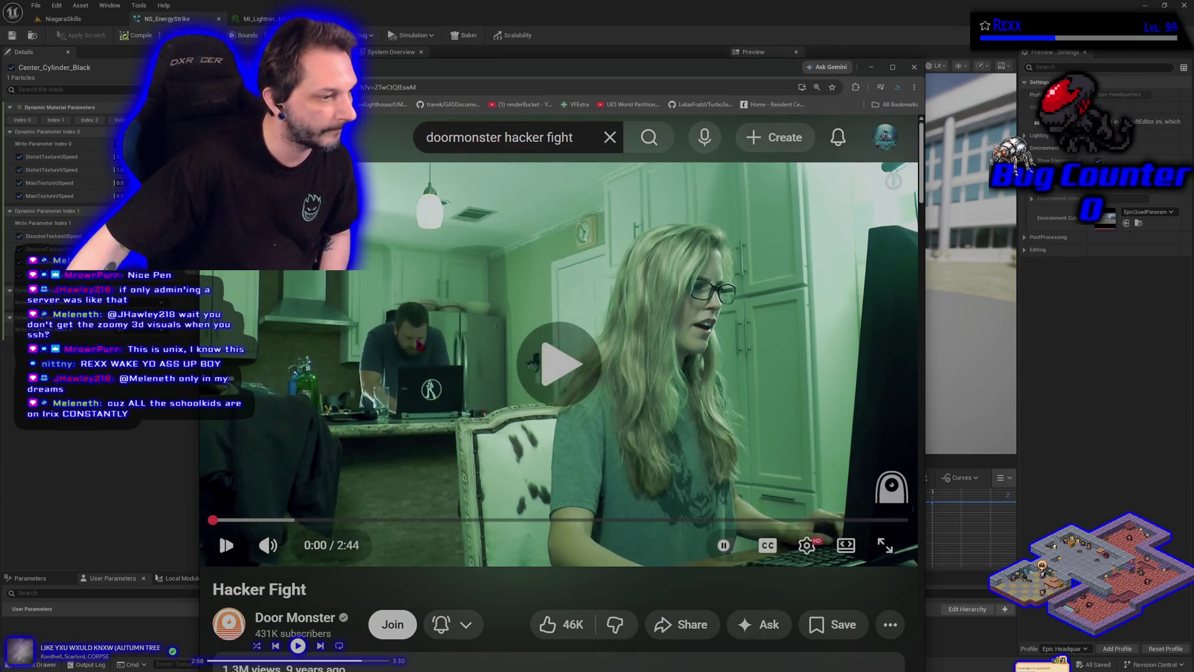
{"action": "left_click", "coordinate": [418, 344]}
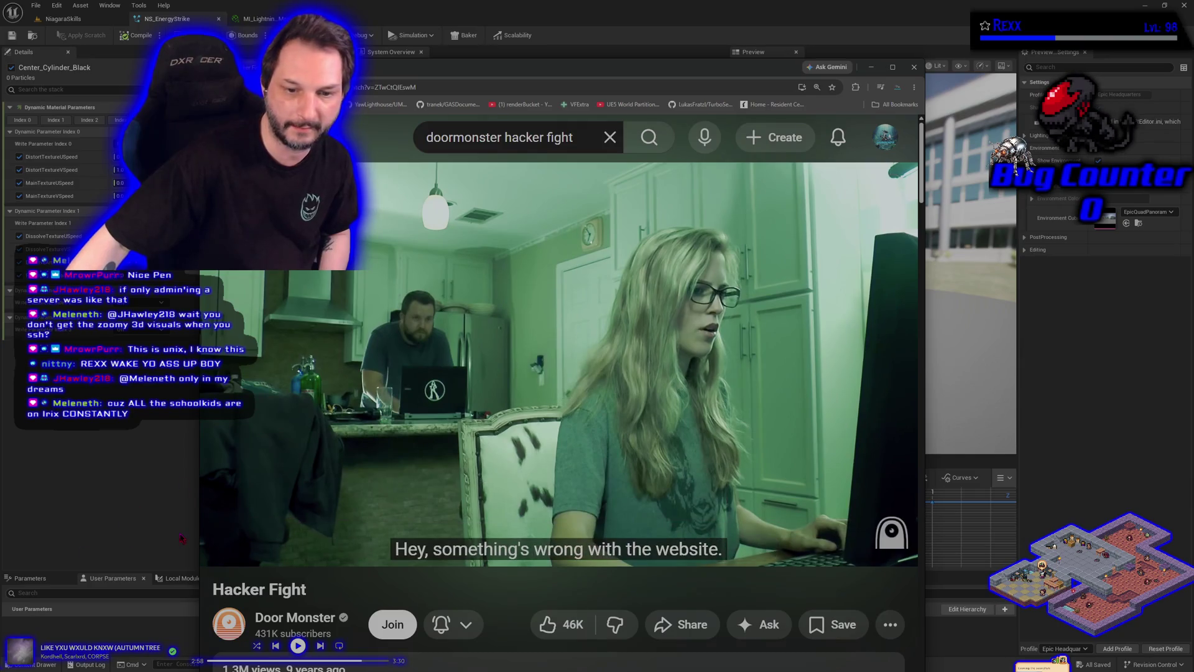
{"action": "left_click", "coordinate": [217, 521]}
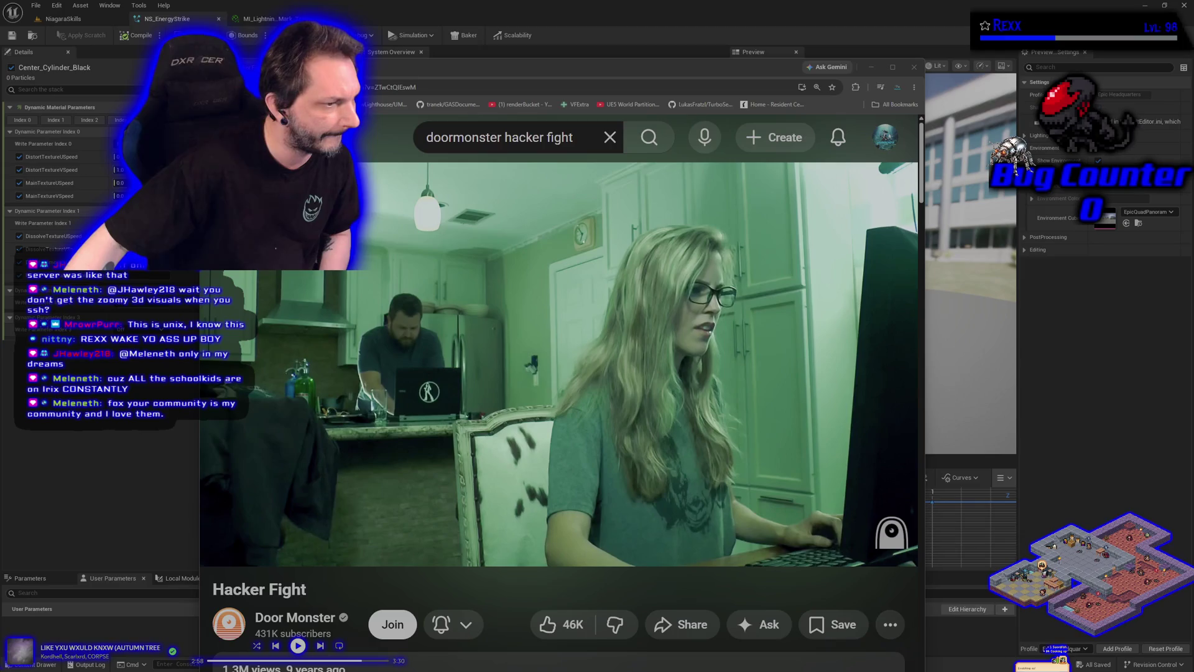
{"action": "left_click", "coordinate": [334, 332]}
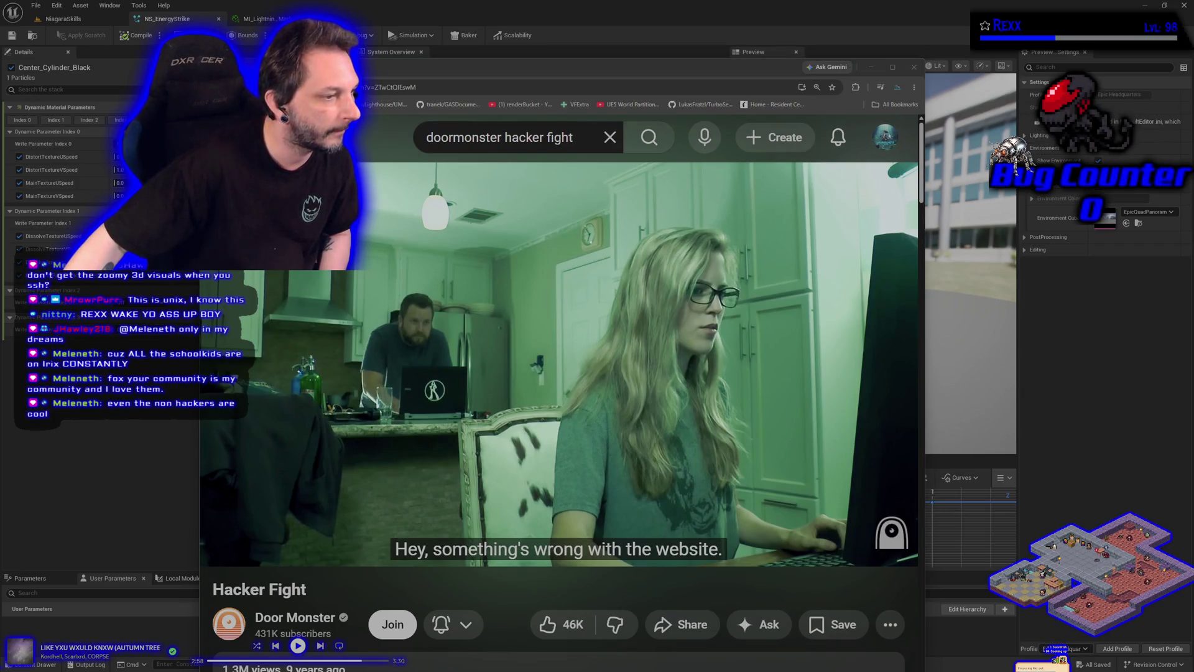
{"action": "double_click", "coordinate": [764, 487]}
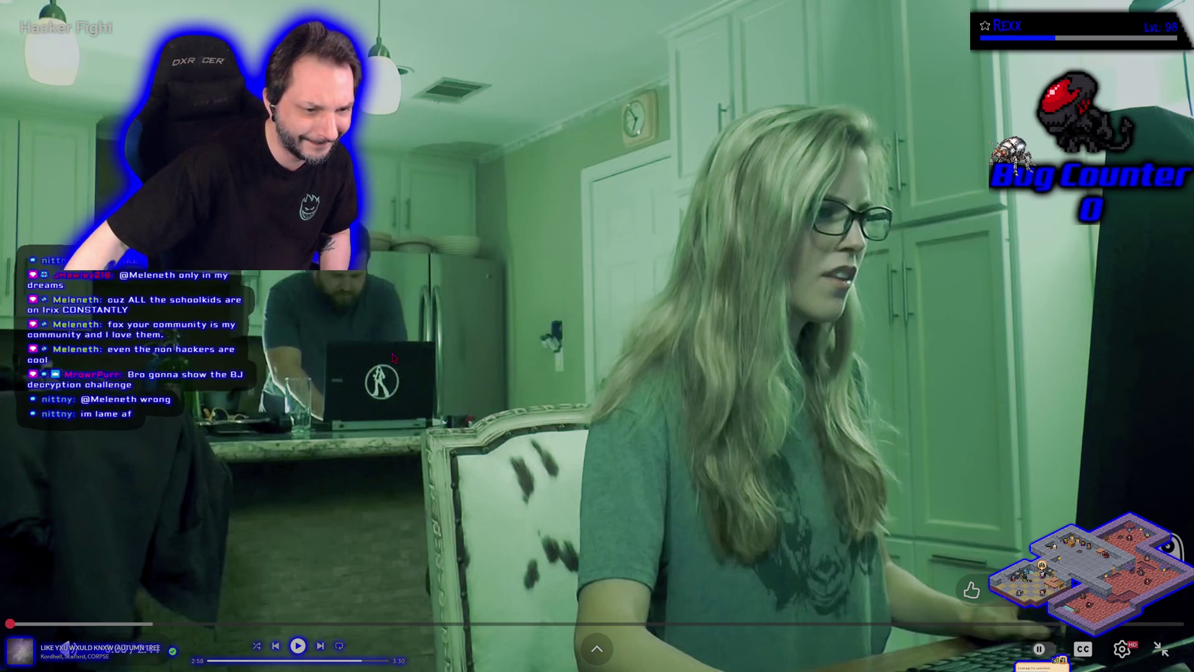
{"action": "key", "text": "space"}
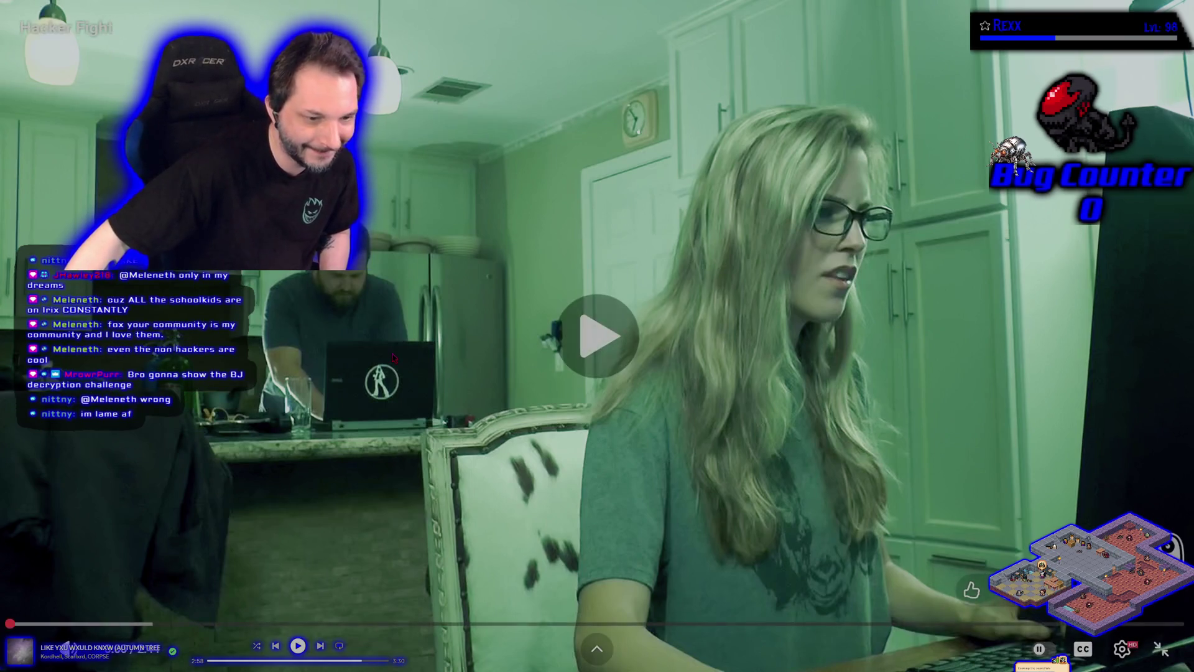
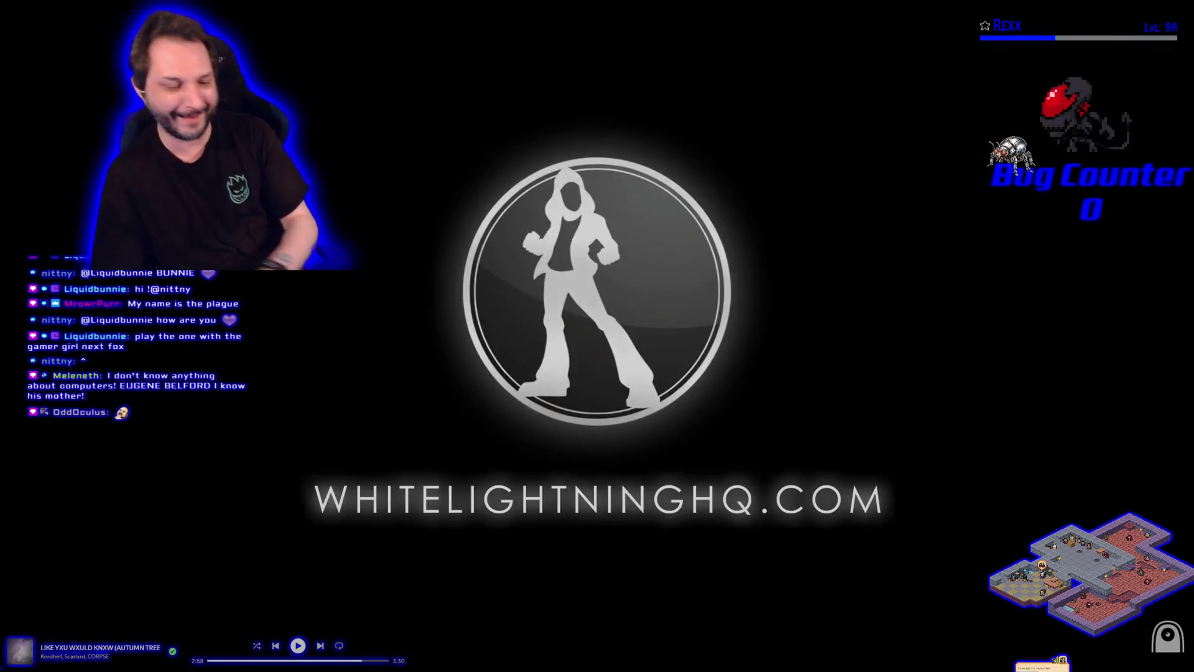
Step: Take the WhiteLightningHQ logo video out of fullscreen so it plays in a windowed browser page
{"action": "key", "text": "space"}
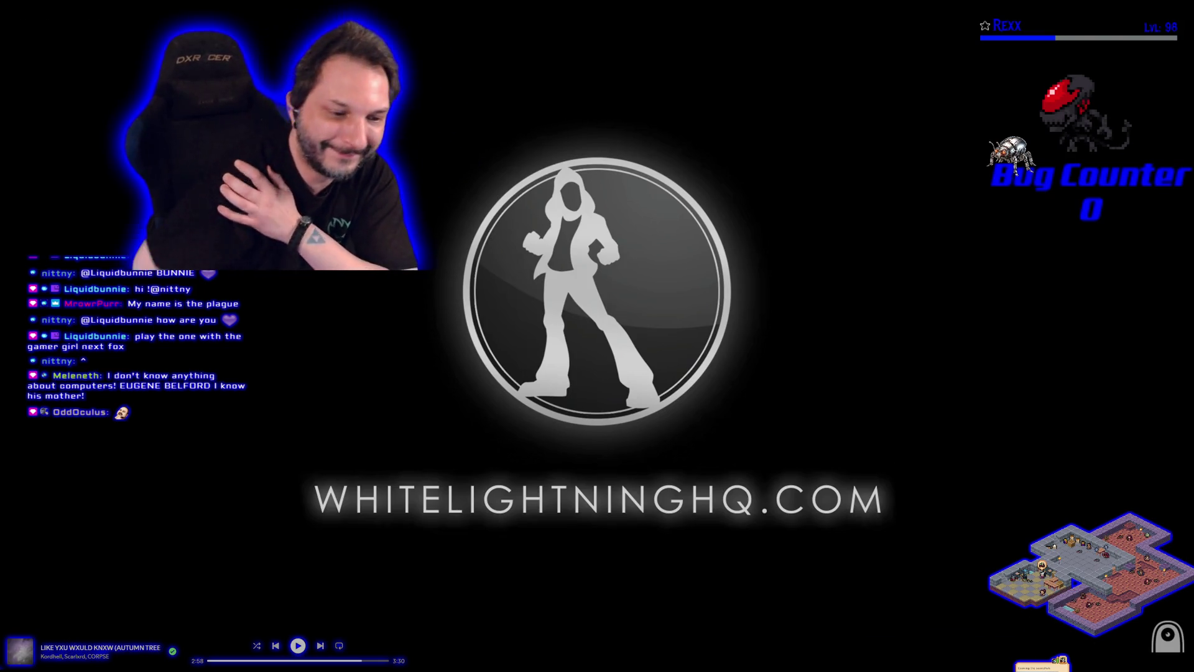
{"action": "mouse_move", "coordinate": [545, 352]}
{"action": "left_click", "coordinate": [1161, 649]}
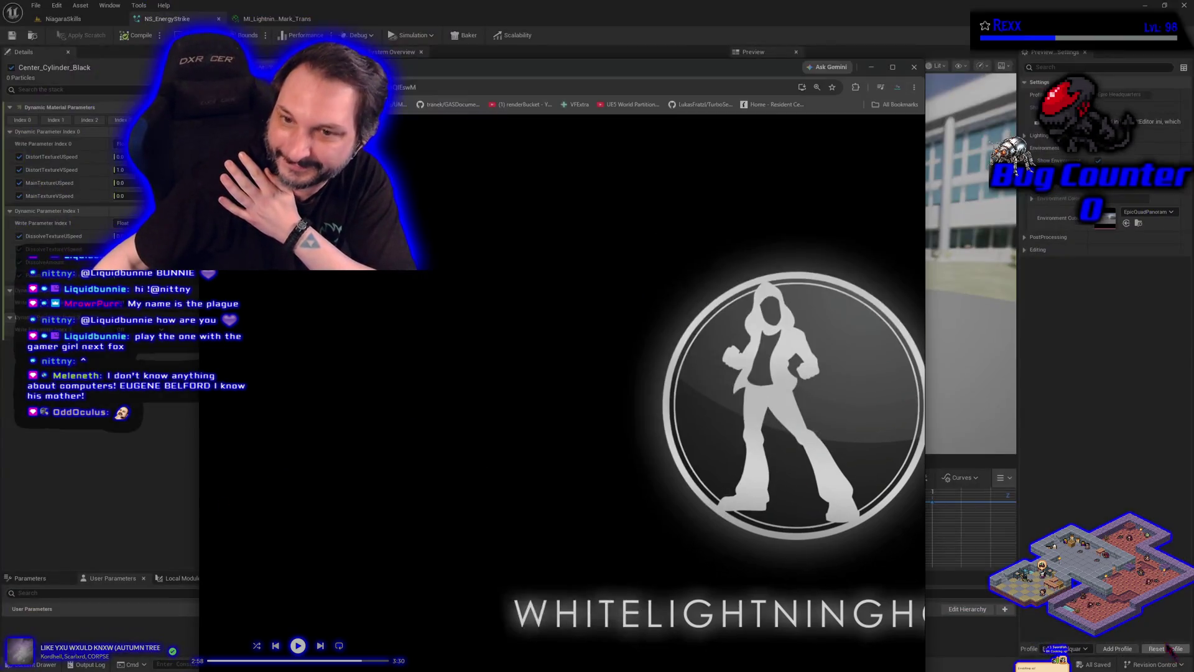
Step: Glance at the NS_EnergyStrike Niagara editor, then return to the browser in F11 fullscreen
{"action": "key", "text": "alt+Tab"}
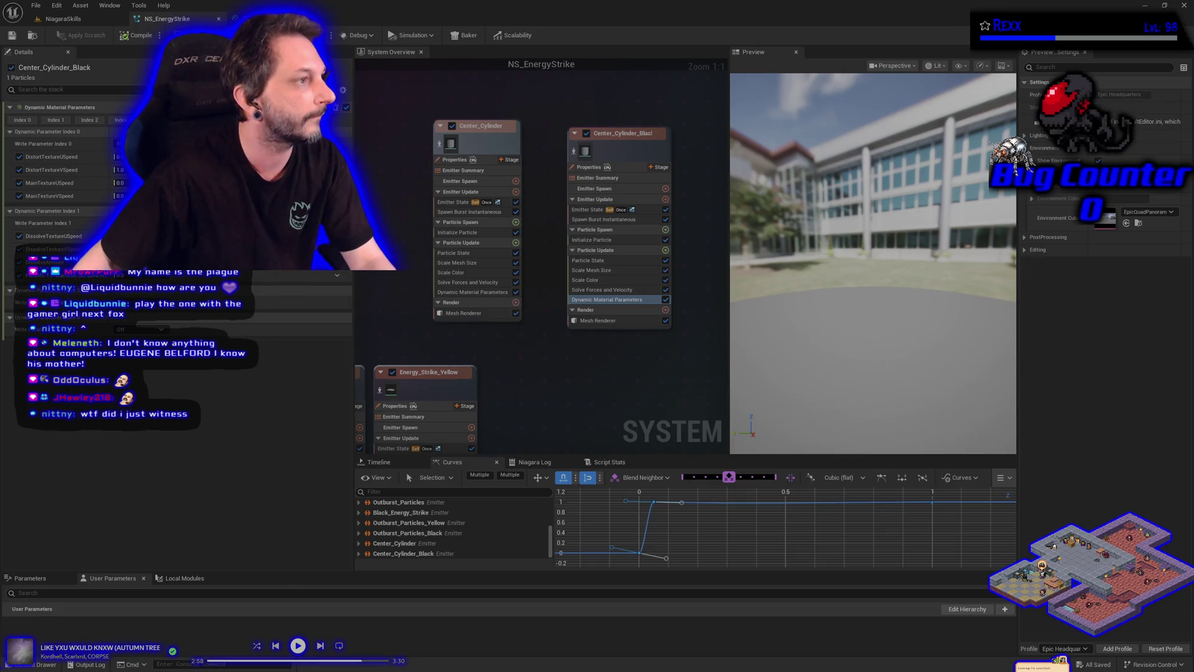
{"action": "key", "text": "alt+Tab"}
{"action": "key", "text": "F11"}
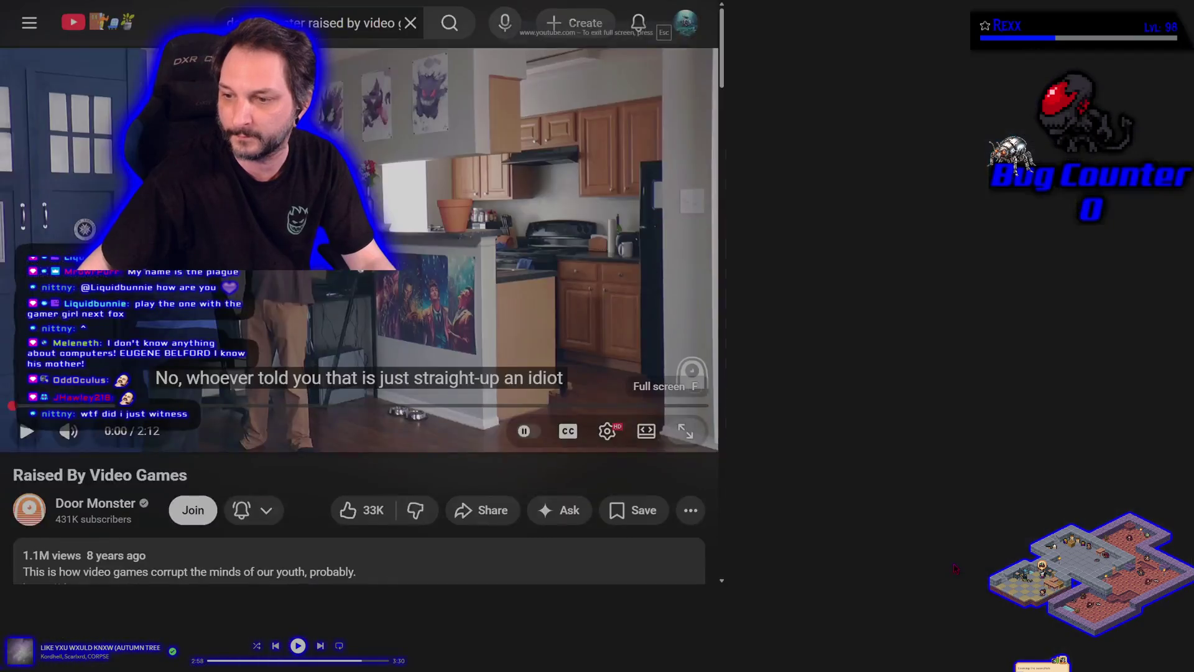
Step: Watch Raised By Video Games fullscreen, pause it at the outro, and exit fullscreen
{"action": "key", "text": "f"}
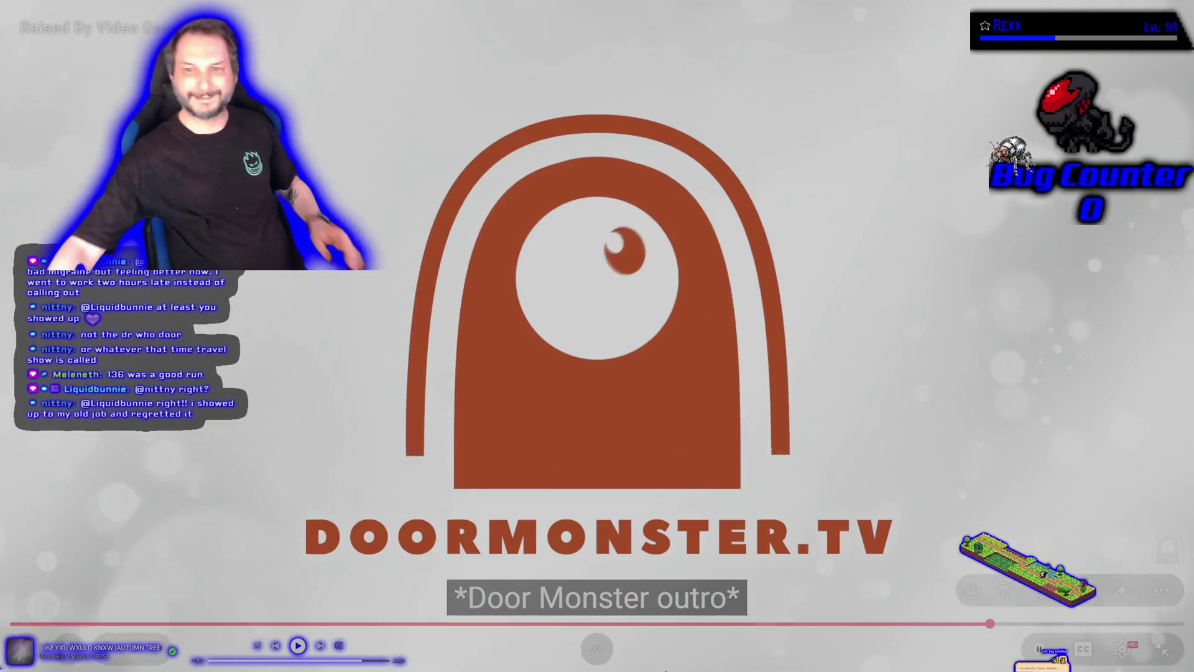
{"action": "left_click", "coordinate": [585, 415]}
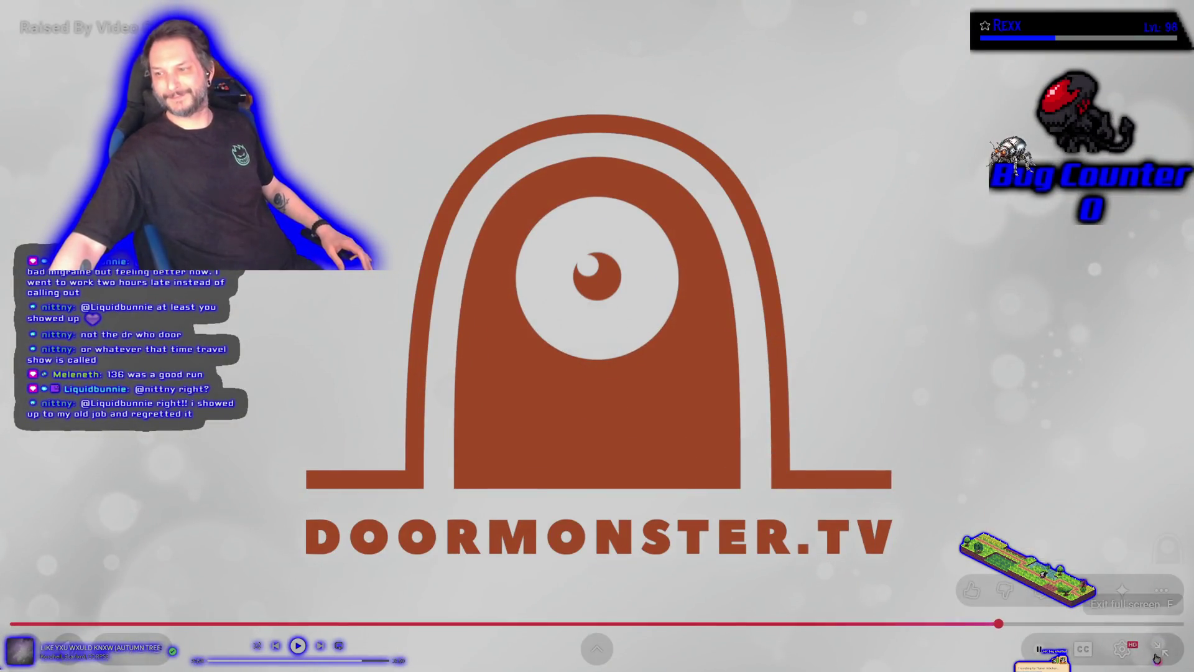
{"action": "key", "text": "Escape"}
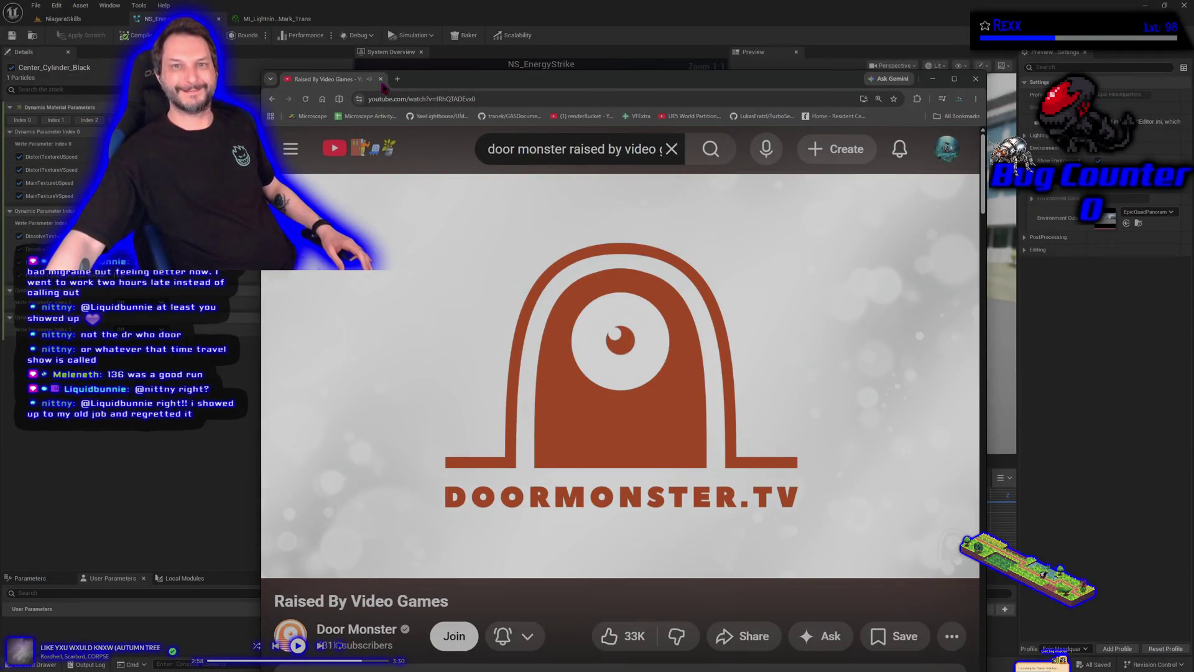
{"action": "right_click", "coordinate": [382, 84]}
Step: Close the YouTube tab to return to NS_EnergyStrike's system overview
{"action": "left_click", "coordinate": [423, 280]}
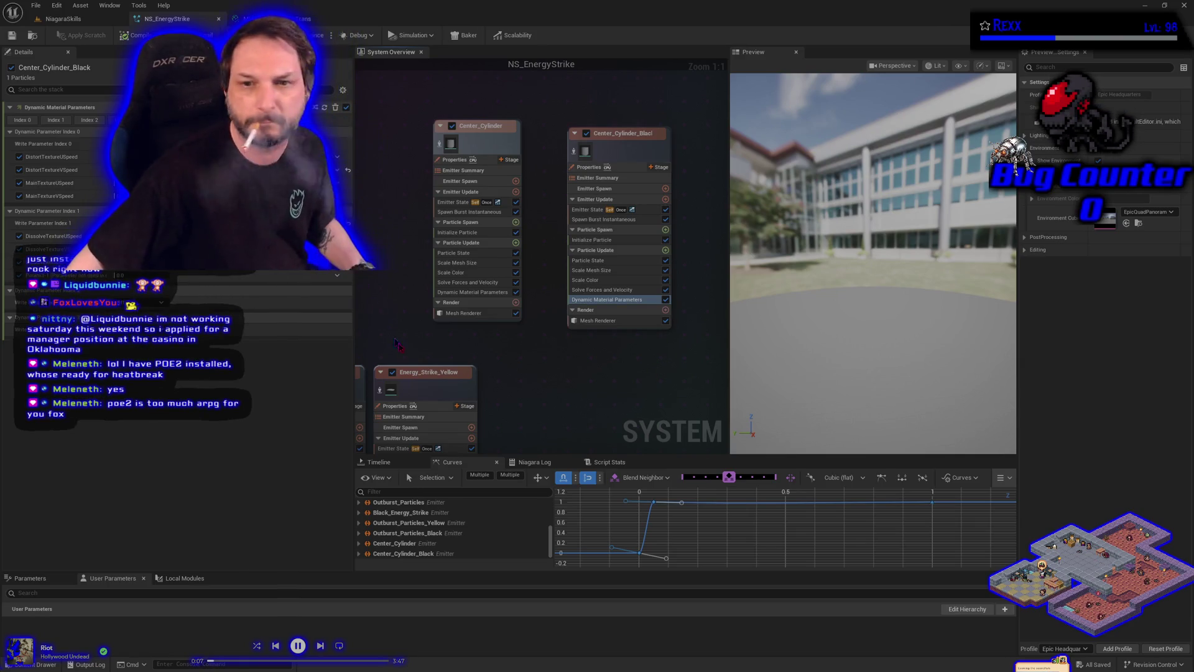
Step: Paste a copy of the Climax comment box below the other comments
{"action": "scroll", "coordinate": [405, 415], "scroll_direction": "down", "scroll_amount": 7}
{"action": "left_click_drag", "start_coordinate": [405, 414], "coordinate": [532, 319]}
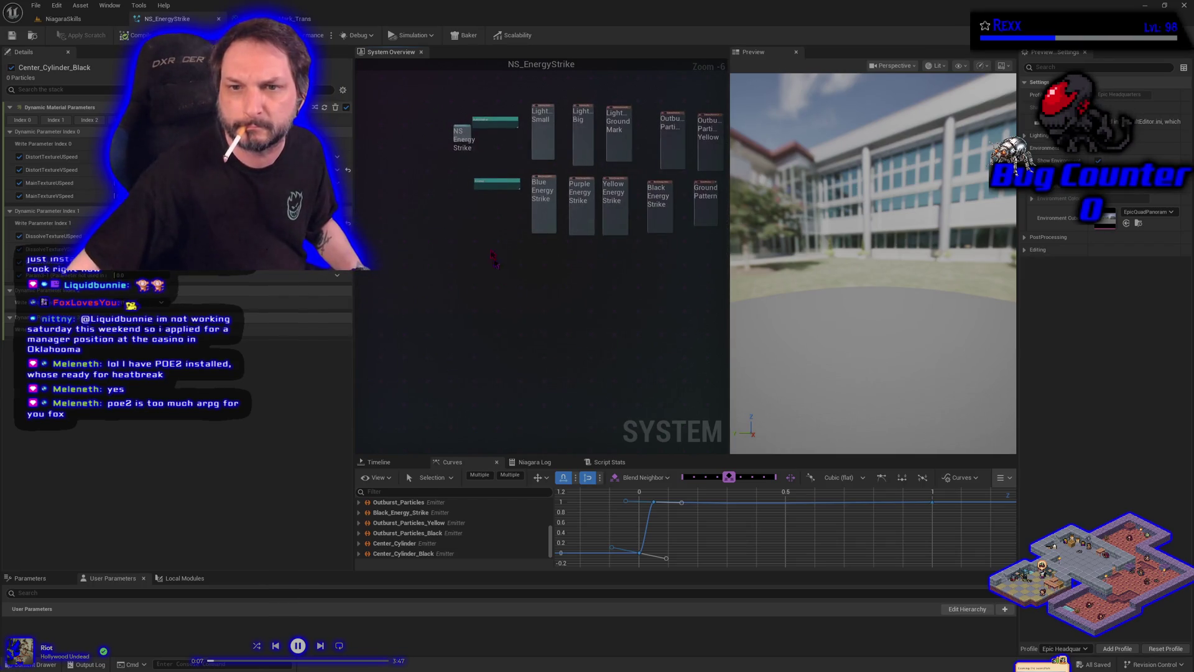
{"action": "key", "text": "ctrl+v"}
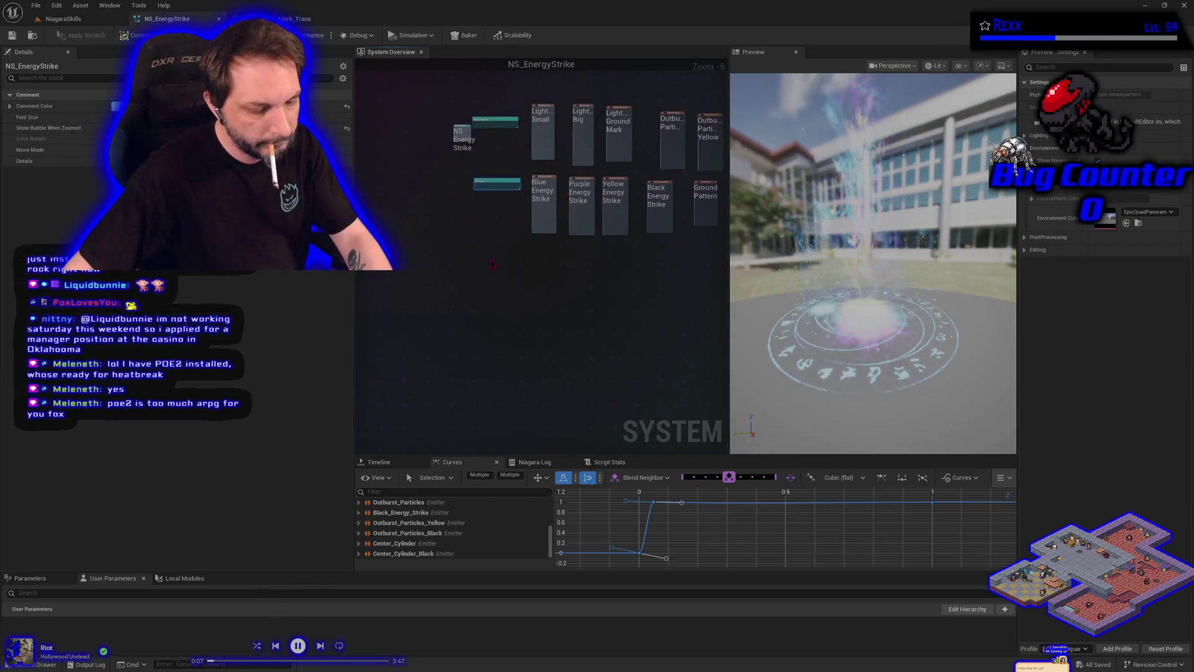
{"action": "left_click_drag", "start_coordinate": [492, 264], "coordinate": [477, 281]}
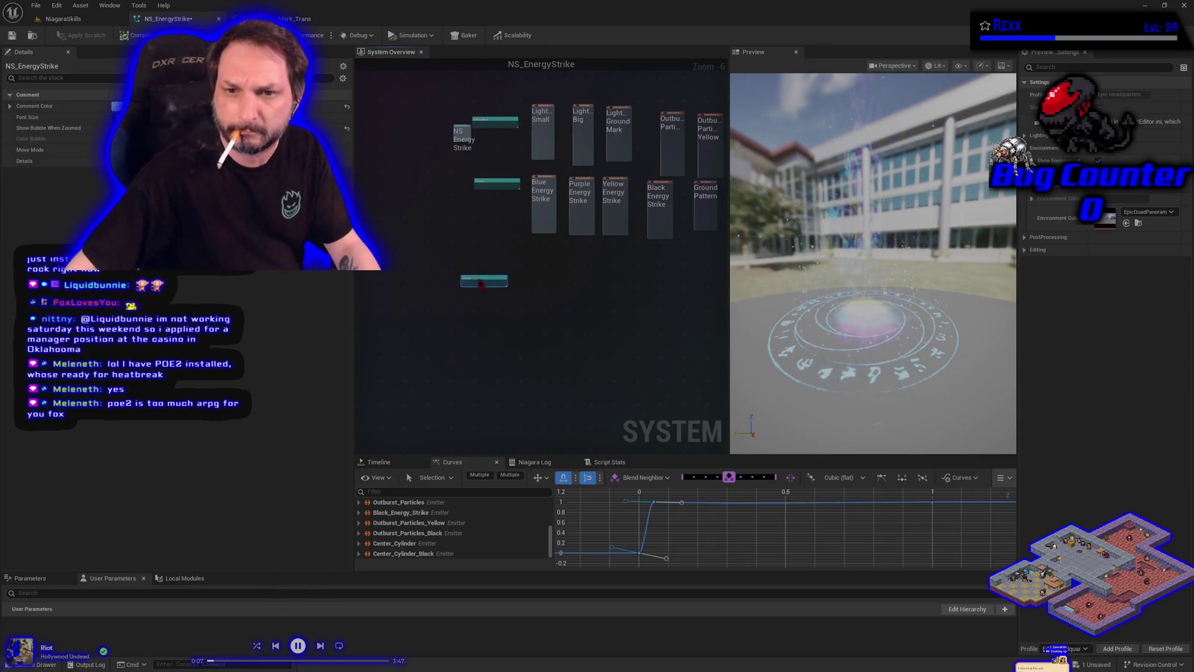
Step: Title the new comment 'Dissapation' and save the NS_EnergyStrike system
{"action": "scroll", "coordinate": [477, 281], "scroll_direction": "up", "scroll_amount": 7}
{"action": "double_click", "coordinate": [460, 285]}
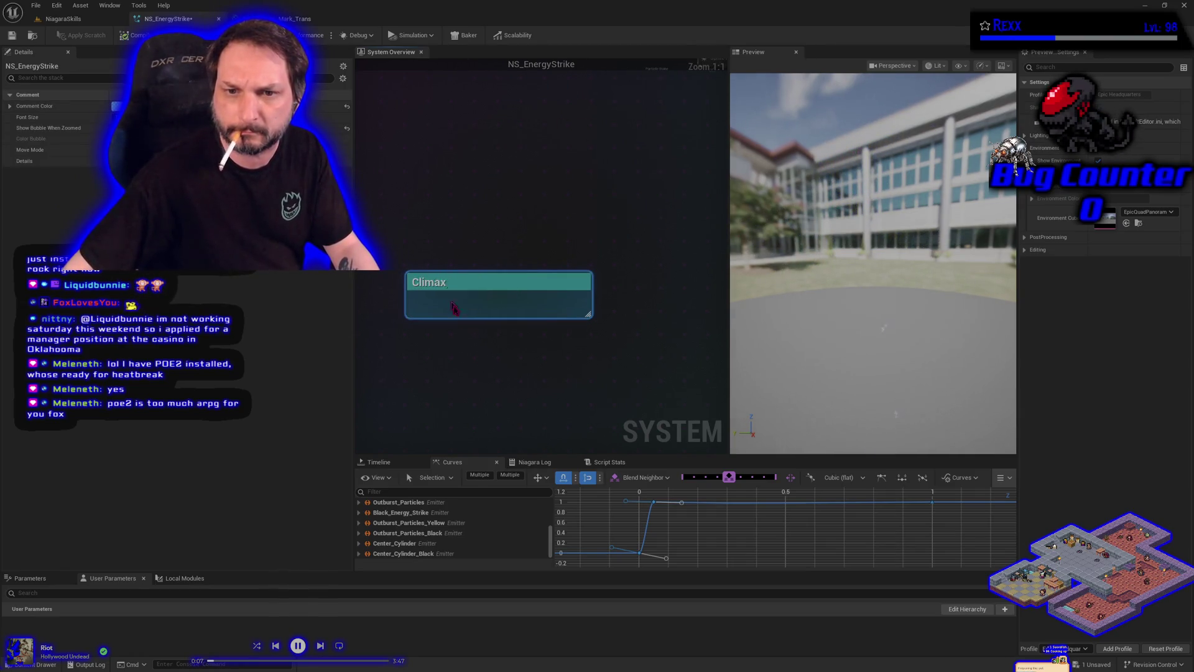
{"action": "type", "text": "Dissa"}
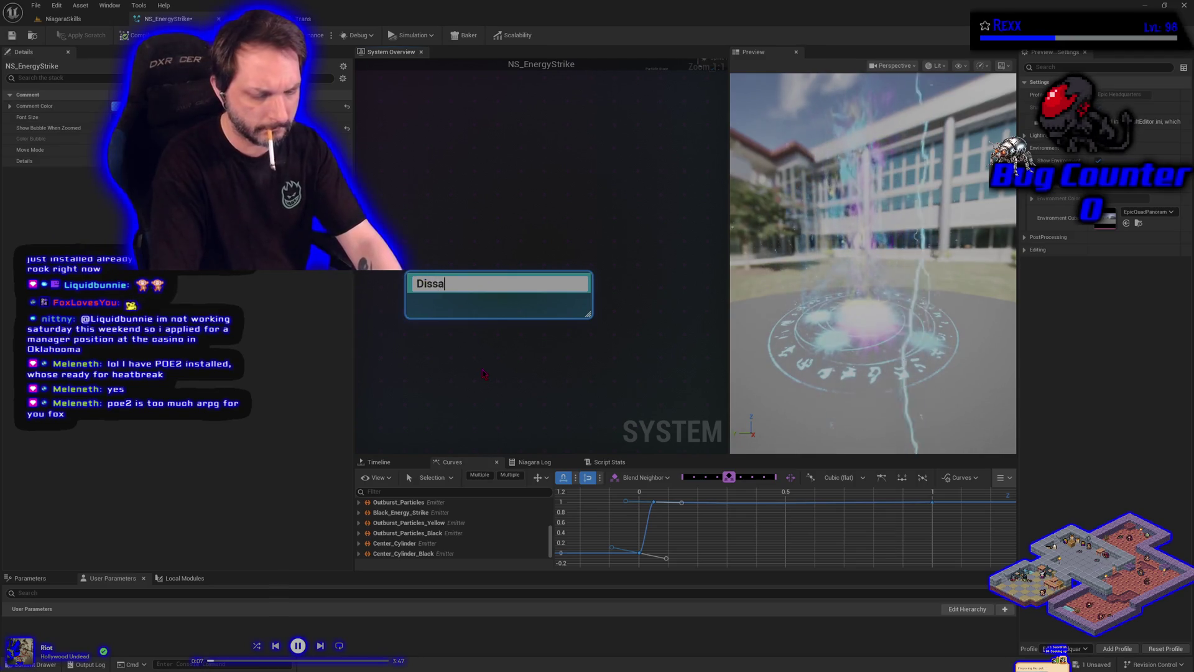
{"action": "type", "text": "pation"}
{"action": "key", "text": "Return"}
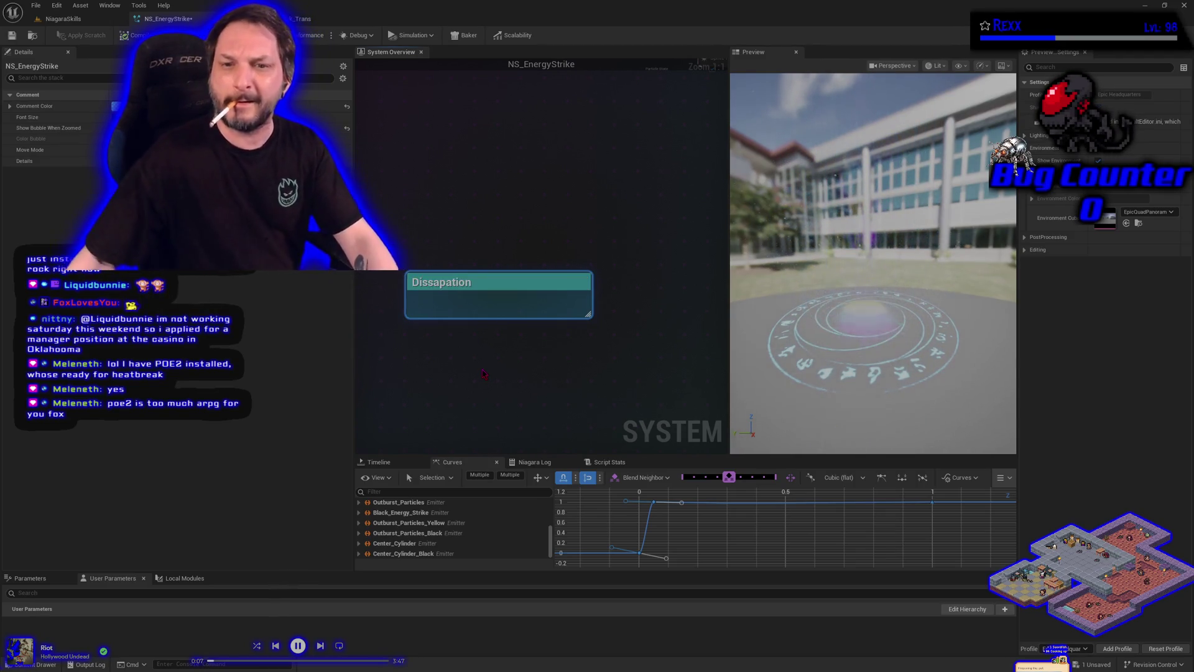
{"action": "mouse_move", "coordinate": [518, 252]}
{"action": "left_mouse_down"}
{"action": "mouse_move", "coordinate": [587, 271]}
{"action": "mouse_move", "coordinate": [547, 416]}
{"action": "mouse_move", "coordinate": [528, 204]}
{"action": "left_mouse_up"}
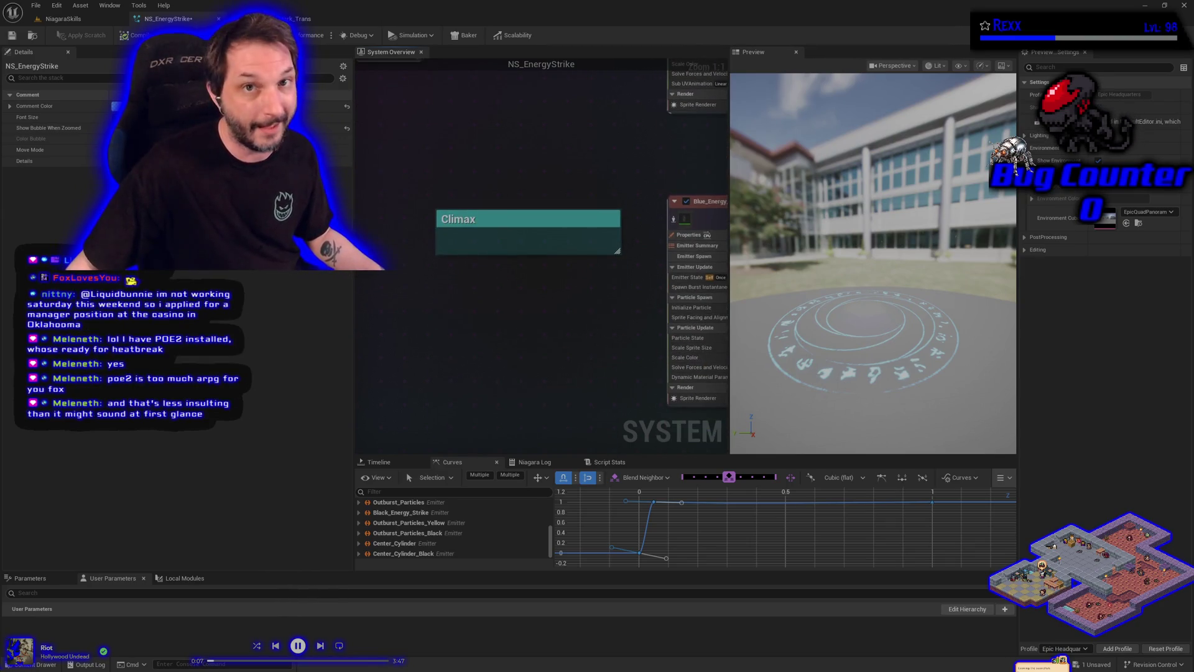
{"action": "left_click_drag", "start_coordinate": [485, 603], "coordinate": [483, 293]}
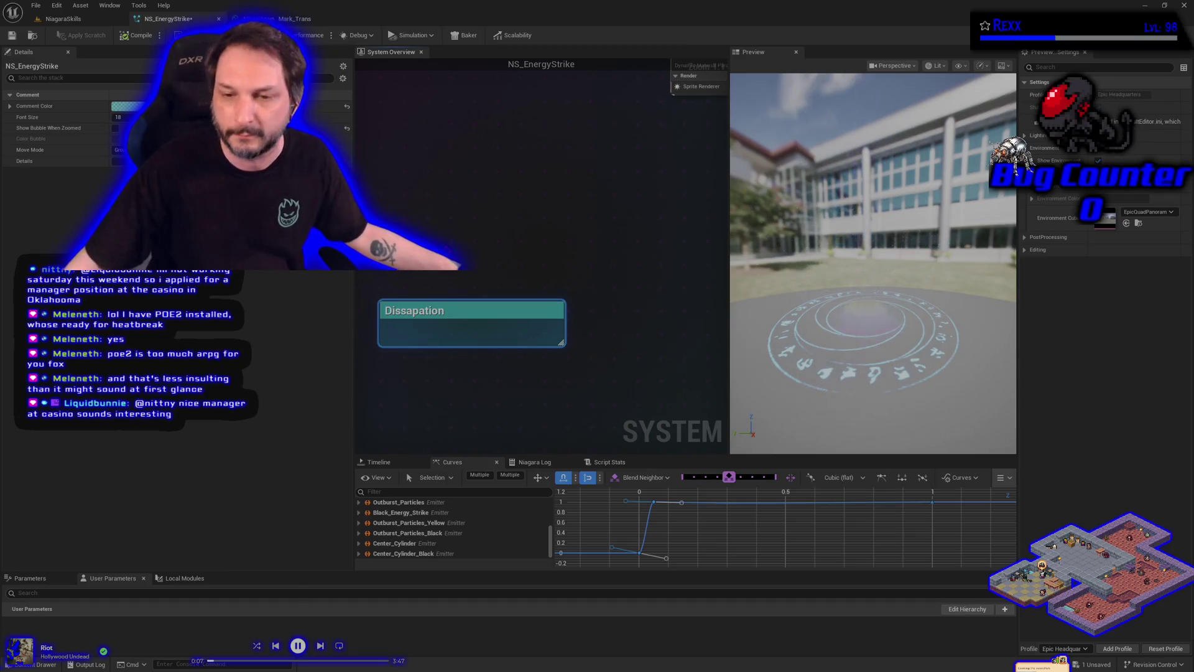
{"action": "left_click_drag", "start_coordinate": [515, 377], "coordinate": [501, 329]}
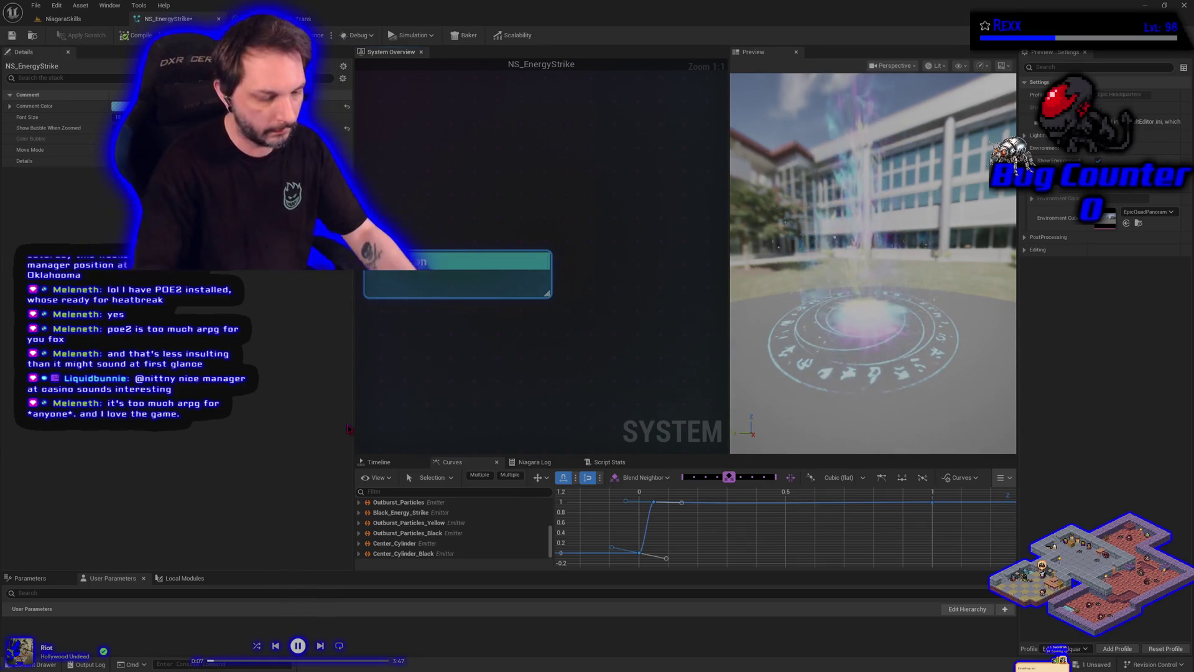
{"action": "key", "text": "ctrl+s"}
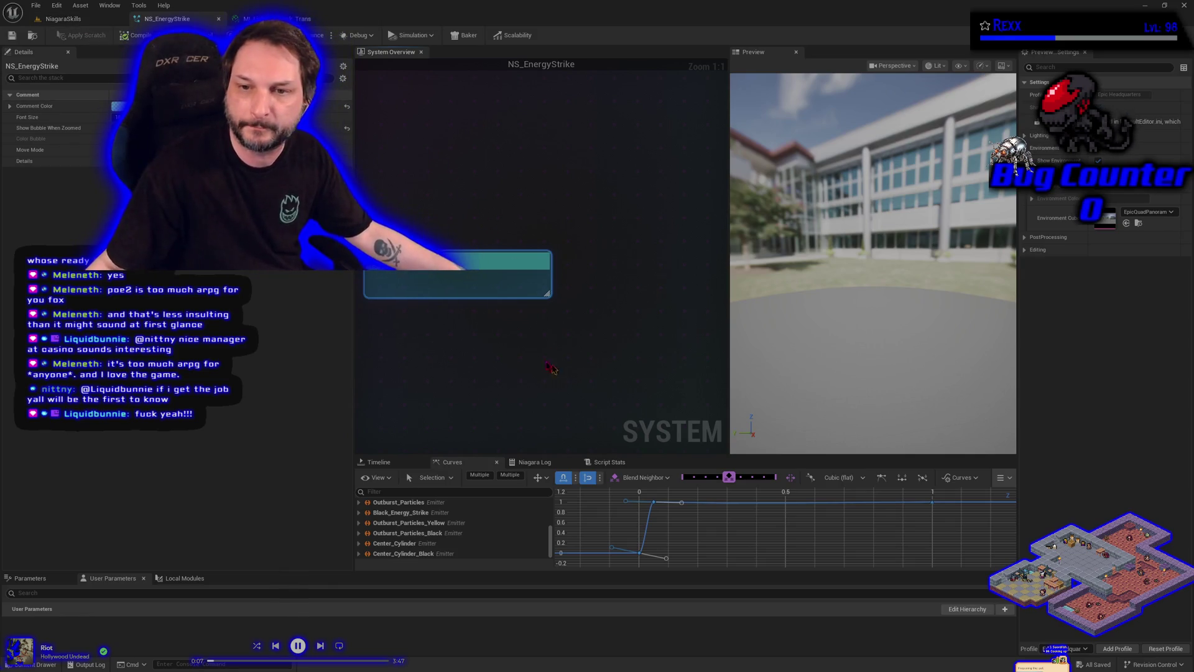
Step: Scroll and nudge the system overview to frame the Dissipation comment area
{"action": "scroll", "coordinate": [535, 367], "scroll_direction": "down", "scroll_amount": 3}
{"action": "left_click_drag", "start_coordinate": [495, 380], "coordinate": [490, 381]}
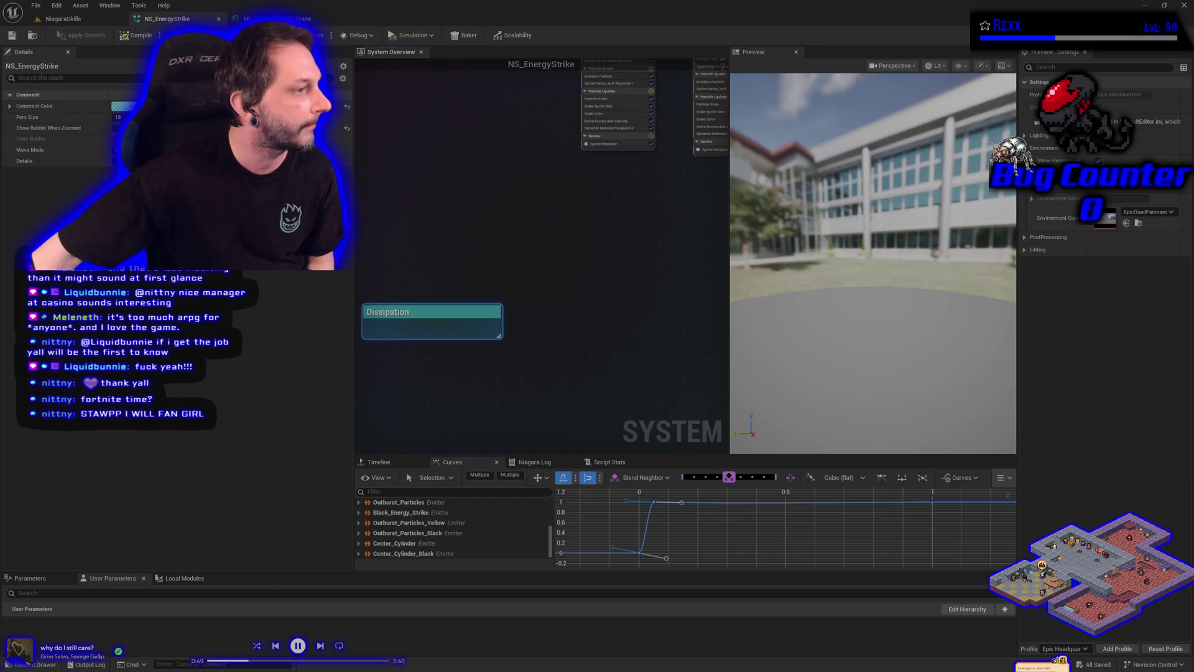
Step: Add a Minimal emitter to the system graph, then undo it
{"action": "right_click", "coordinate": [691, 291]}
{"action": "left_click", "coordinate": [720, 322]}
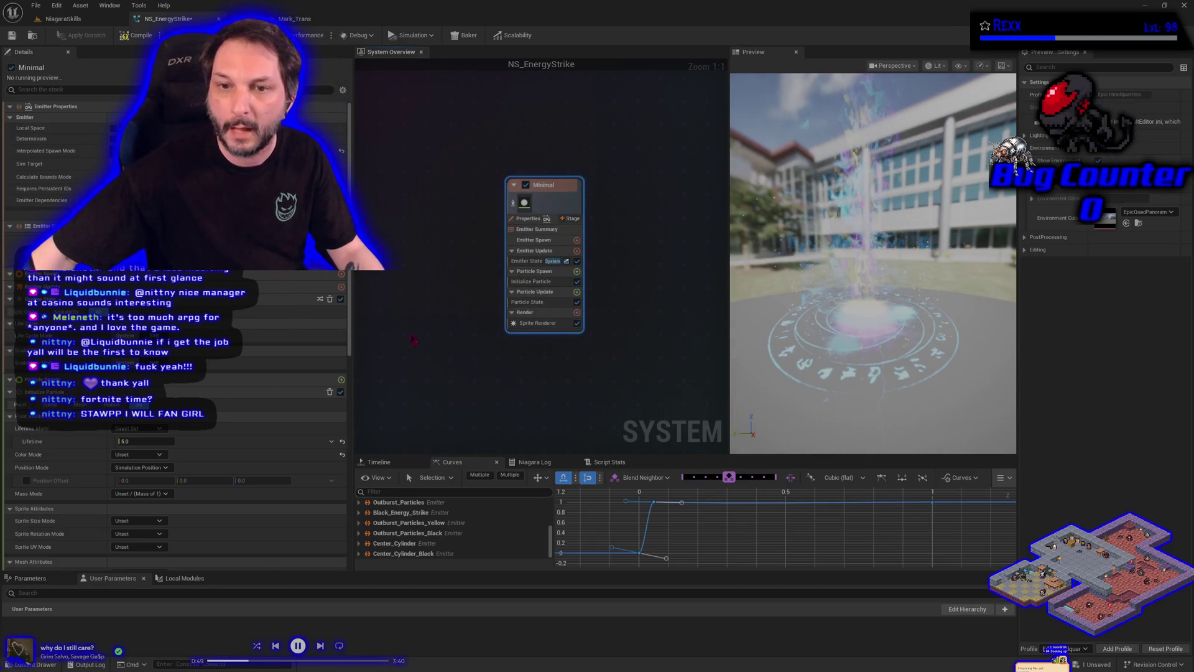
{"action": "key", "text": "ctrl+z"}
Step: Pick the SimpleMeshBurst_Once template as the emitter to add and confirm it
{"action": "scroll", "coordinate": [624, 357], "scroll_direction": "up", "scroll_amount": 3}
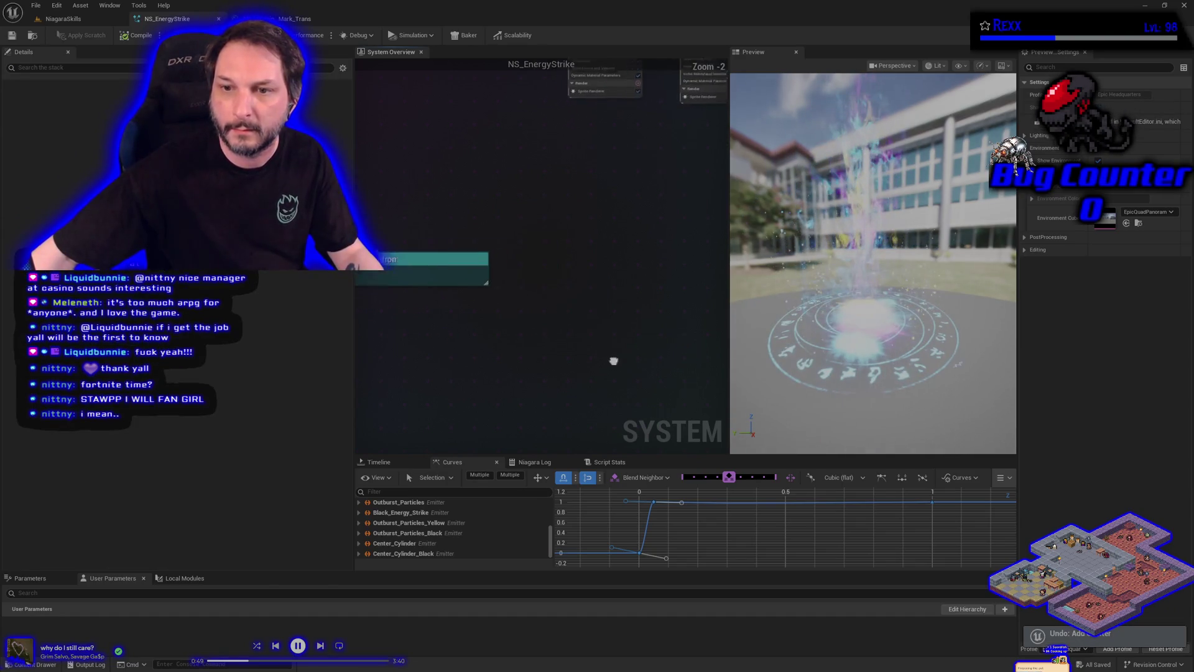
{"action": "right_click", "coordinate": [566, 259]}
{"action": "left_click", "coordinate": [593, 277]}
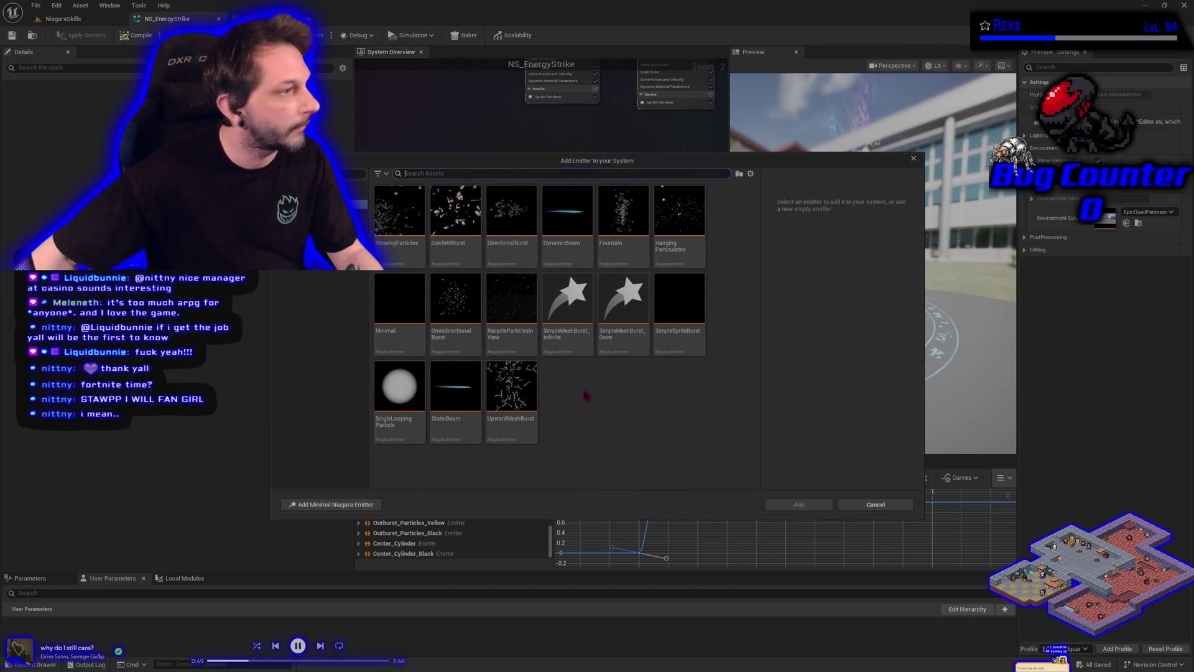
{"action": "left_click", "coordinate": [623, 304]}
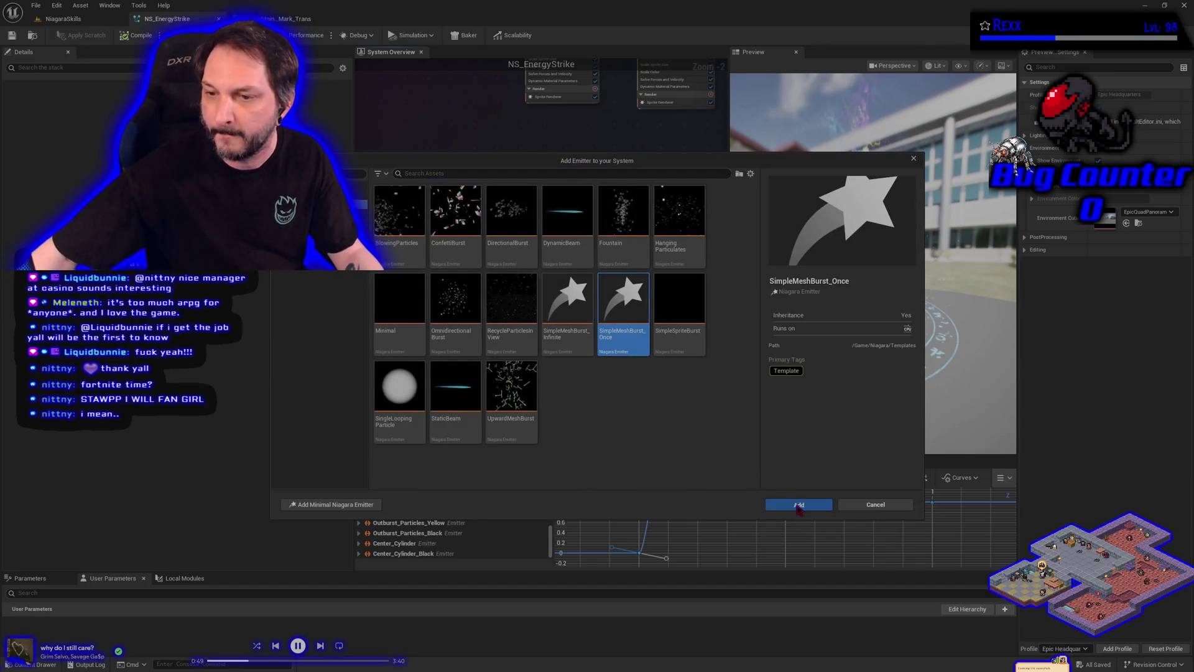
{"action": "key", "text": "Return"}
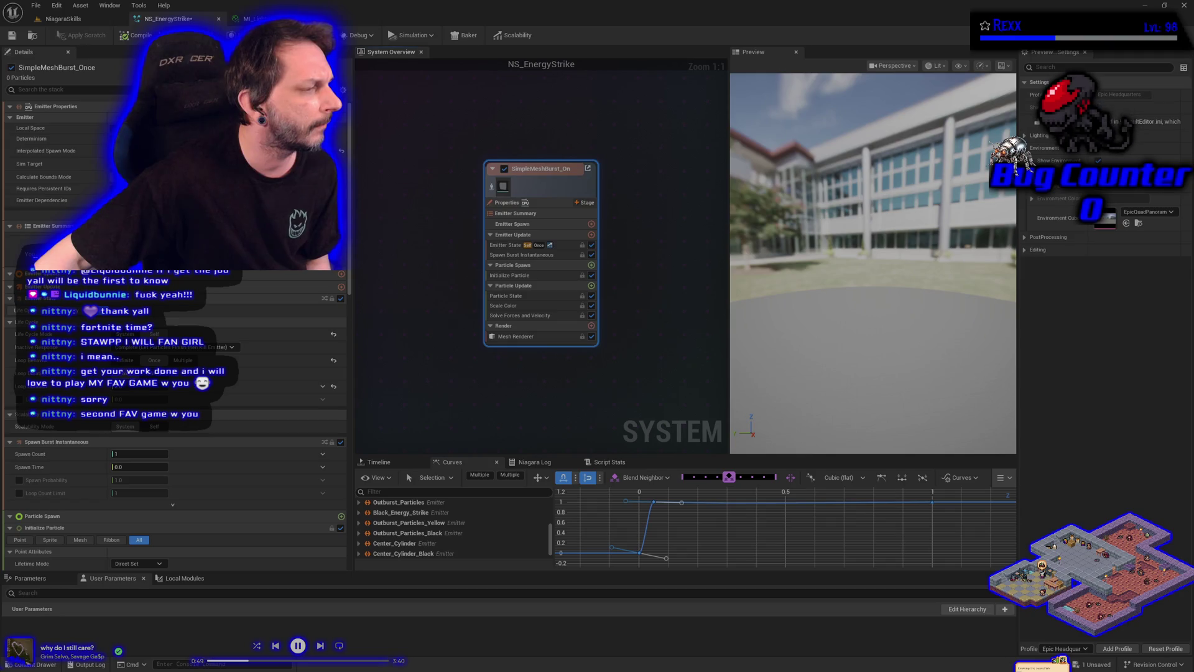
Step: Begin renaming the new SimpleMeshBurst_Once emitter, typing 'Dissapa'
{"action": "double_click", "coordinate": [533, 170]}
{"action": "type", "text": "Dissapa"}
Step: Rename the emitter to Dissipation Ground Mark and remove its parent emitter
{"action": "key", "text": "BackSpace"}
{"action": "key", "text": "BackSpace"}
{"action": "type", "text": "ipati"}
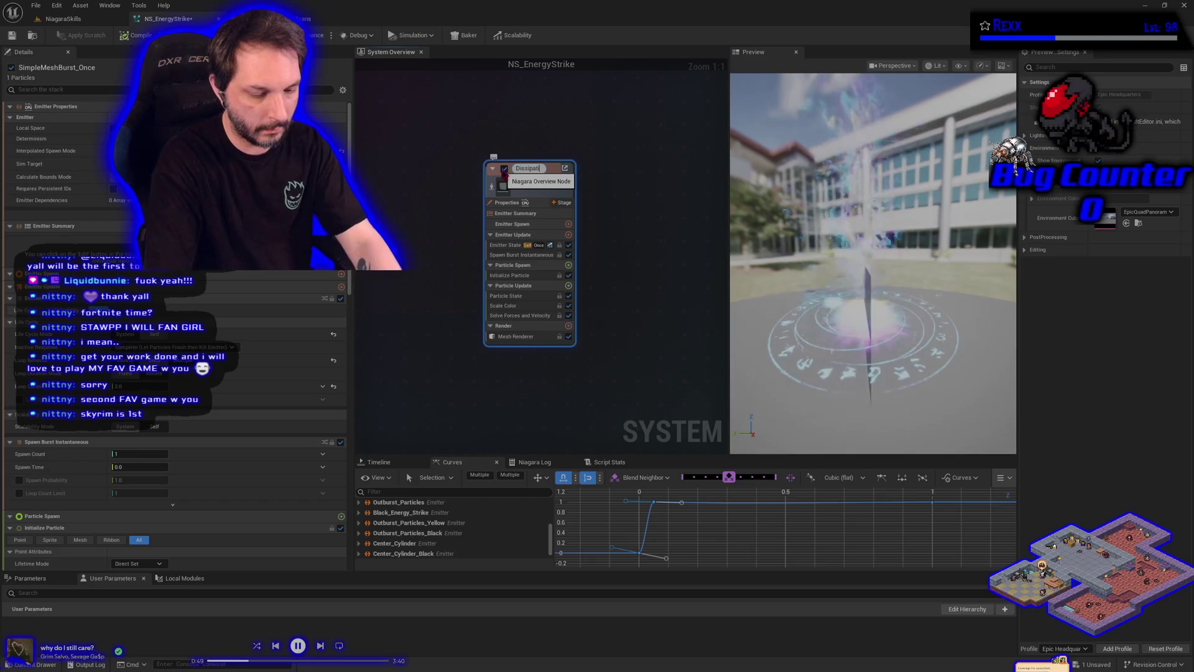
{"action": "type", "text": "on Ground"}
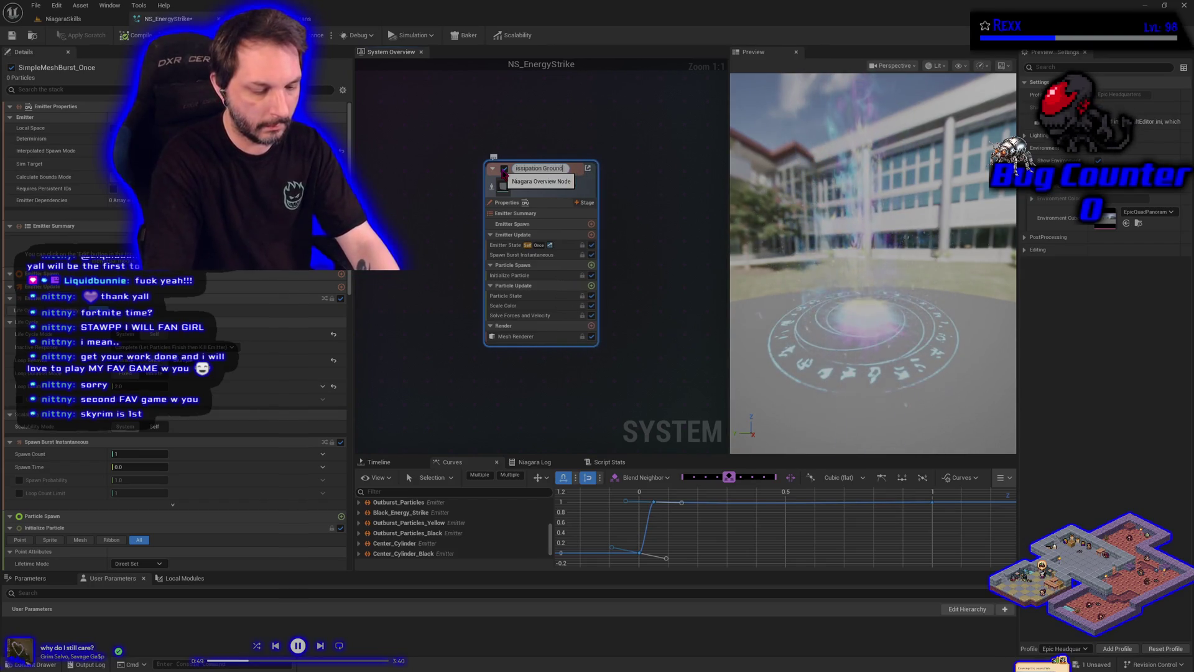
{"action": "type", "text": " Mark"}
{"action": "key", "text": "Return"}
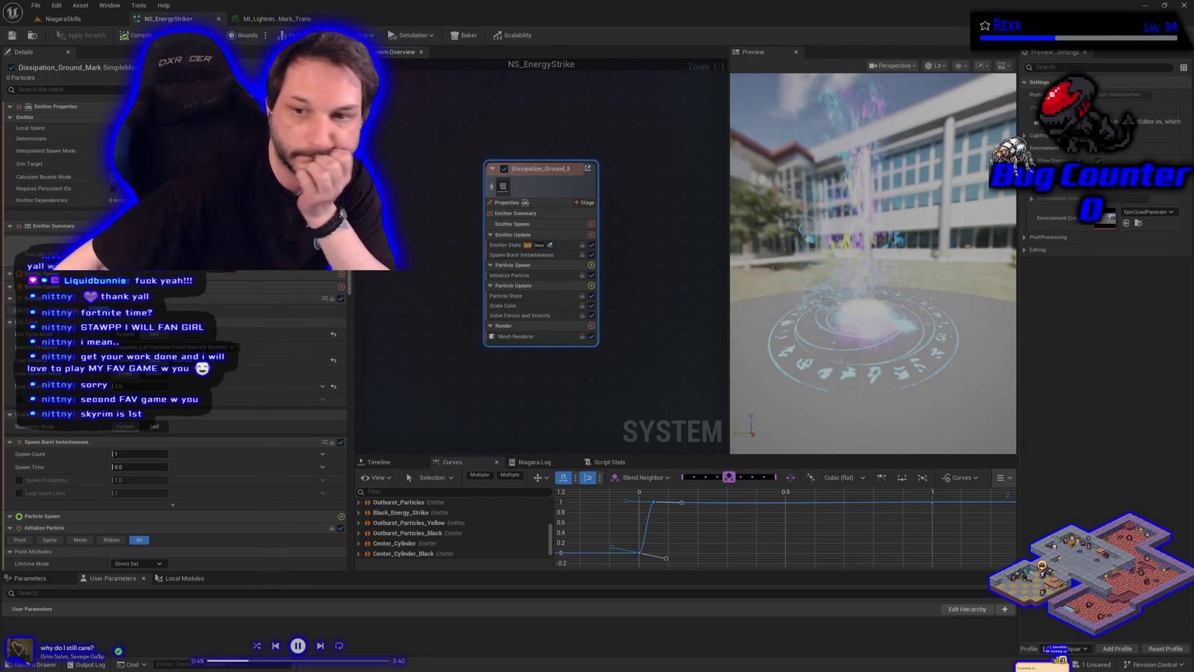
{"action": "right_click", "coordinate": [553, 186]}
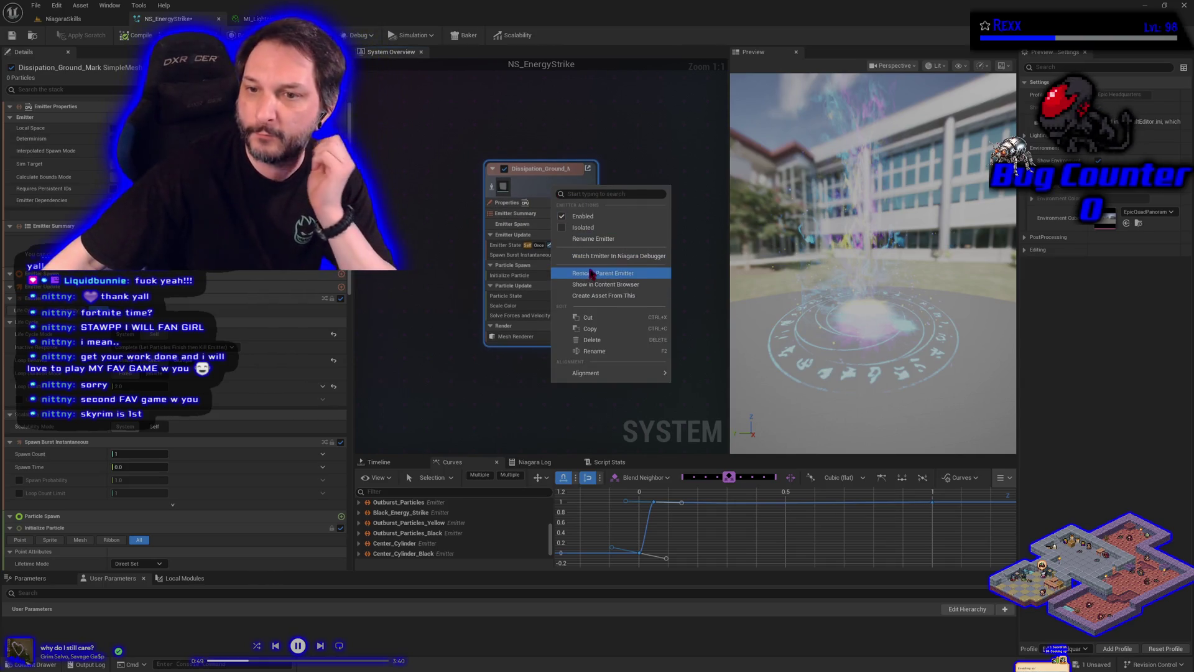
{"action": "left_click", "coordinate": [585, 273]}
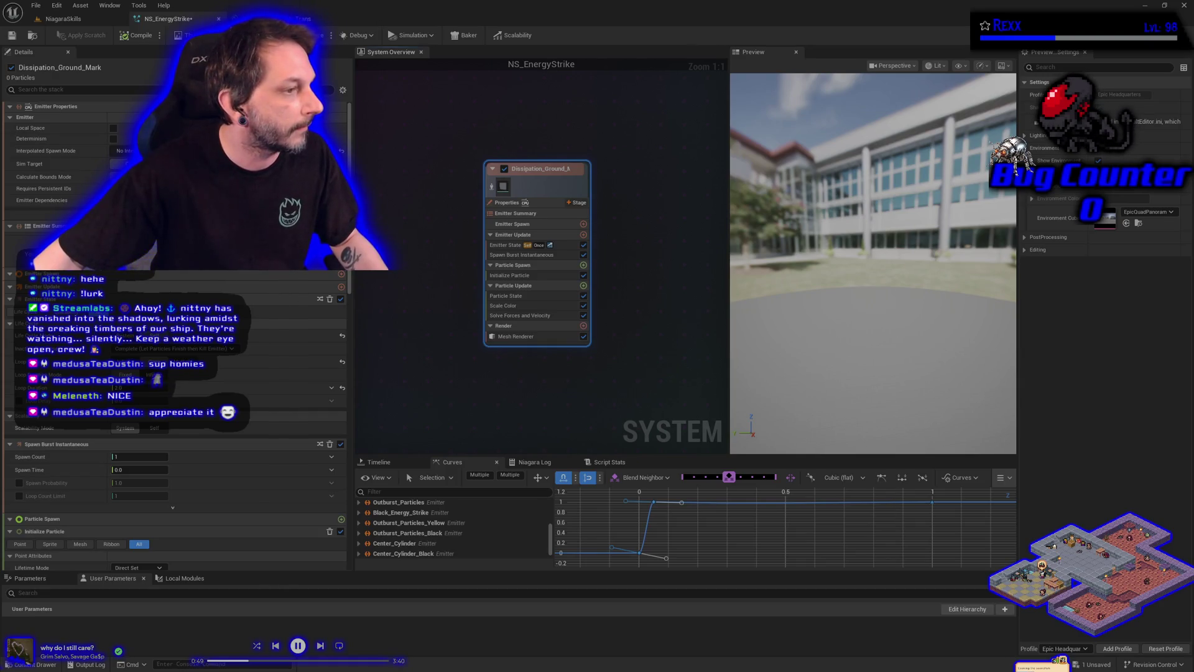
Step: Set the mesh renderer to the SM_PlaneOnGround plane mesh and enable material overrides
{"action": "left_click", "coordinate": [498, 337]}
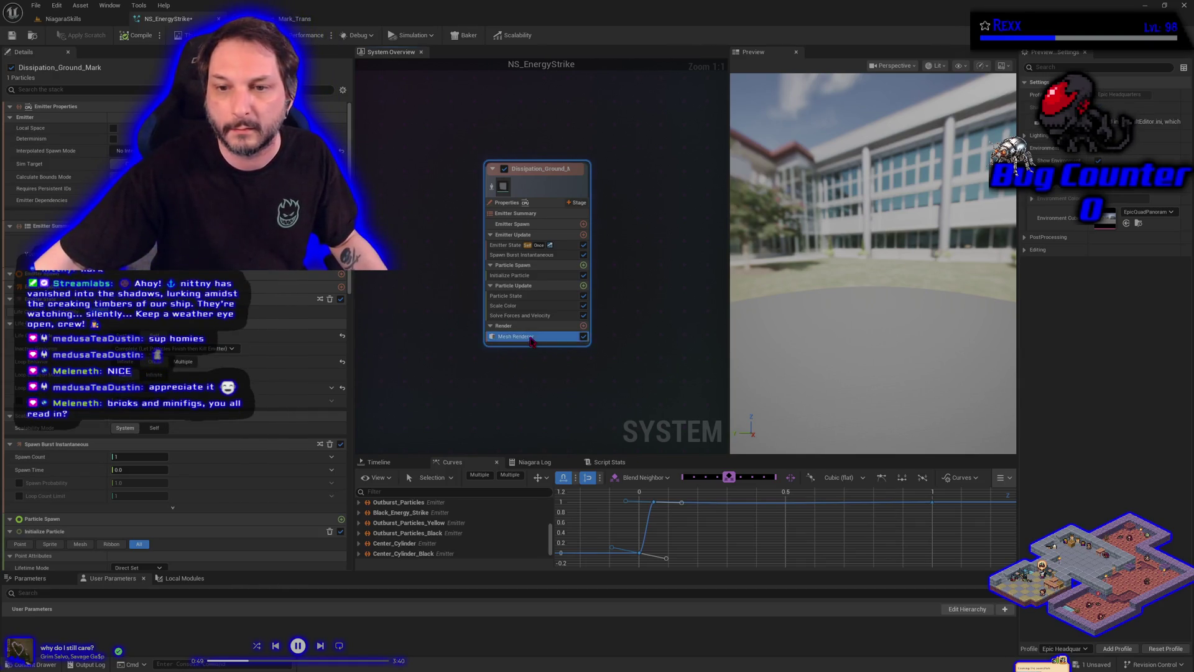
{"action": "left_click", "coordinate": [174, 147]}
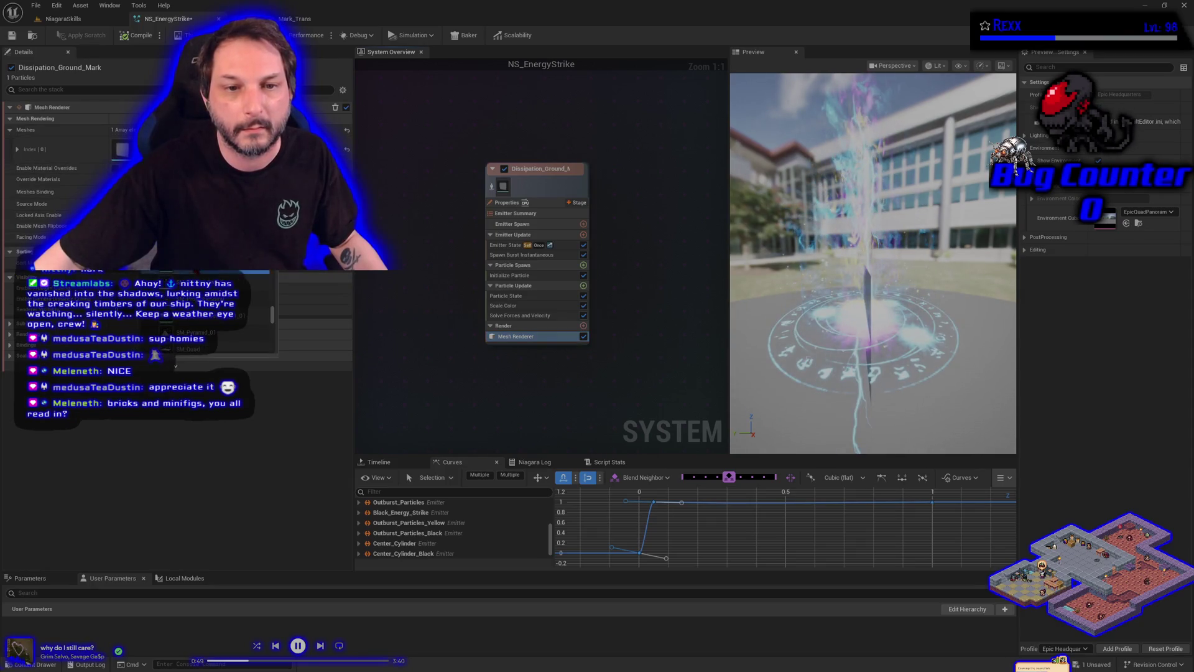
{"action": "left_click", "coordinate": [188, 349]}
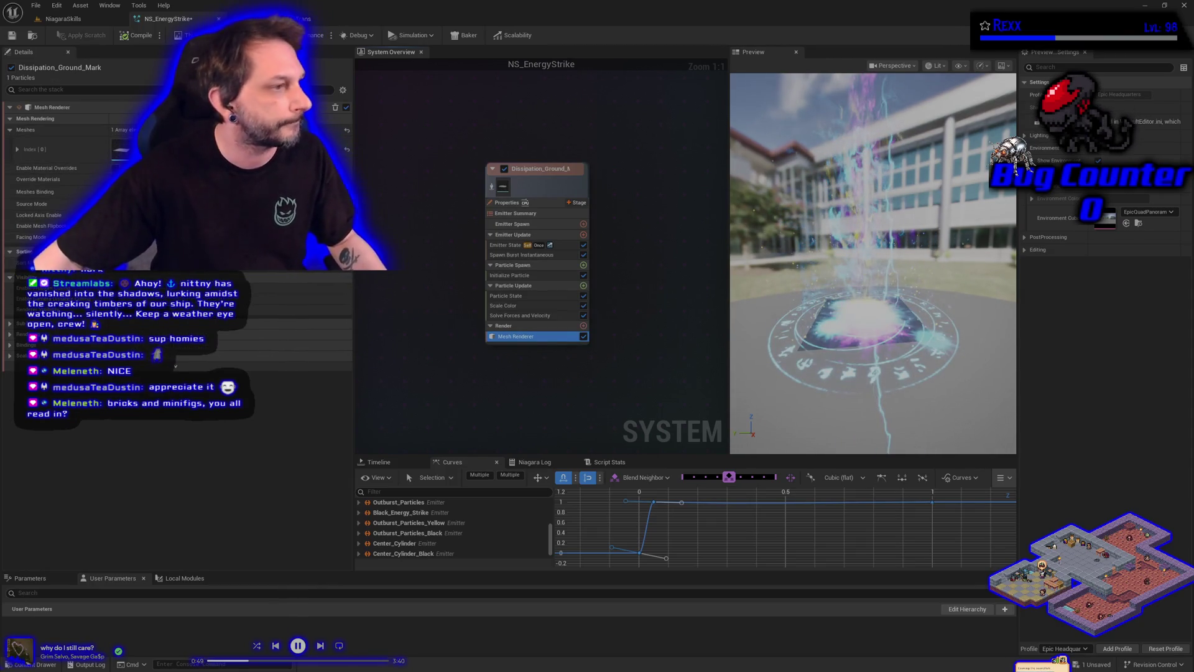
{"action": "left_click", "coordinate": [115, 168]}
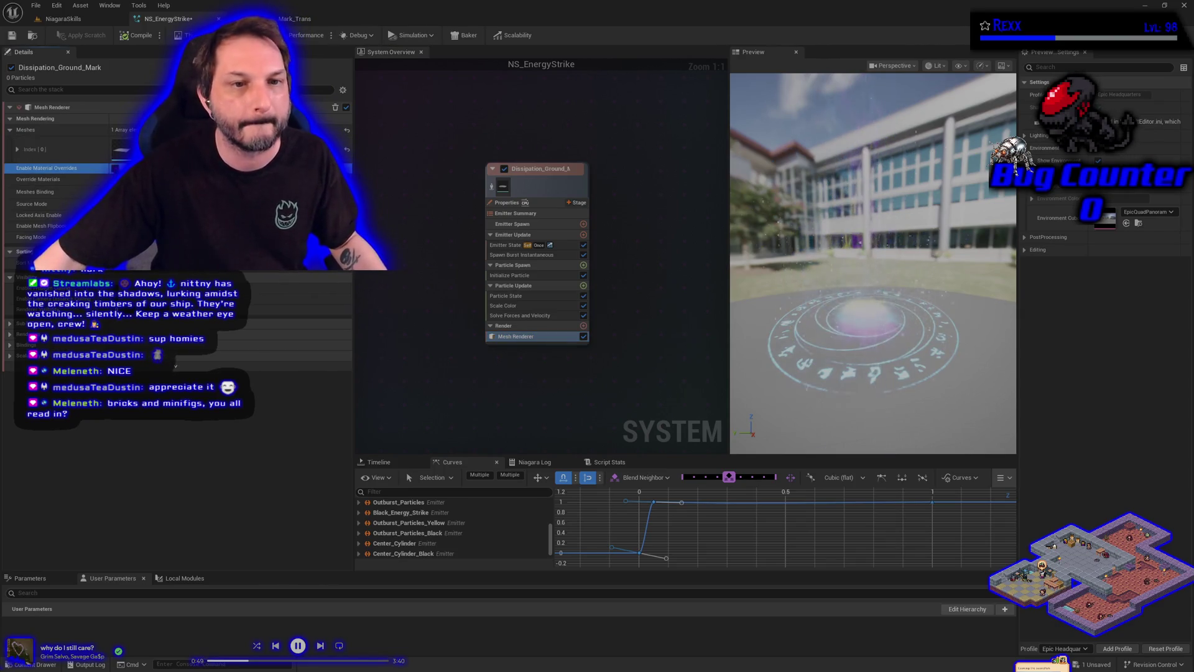
{"action": "left_click", "coordinate": [10, 179]}
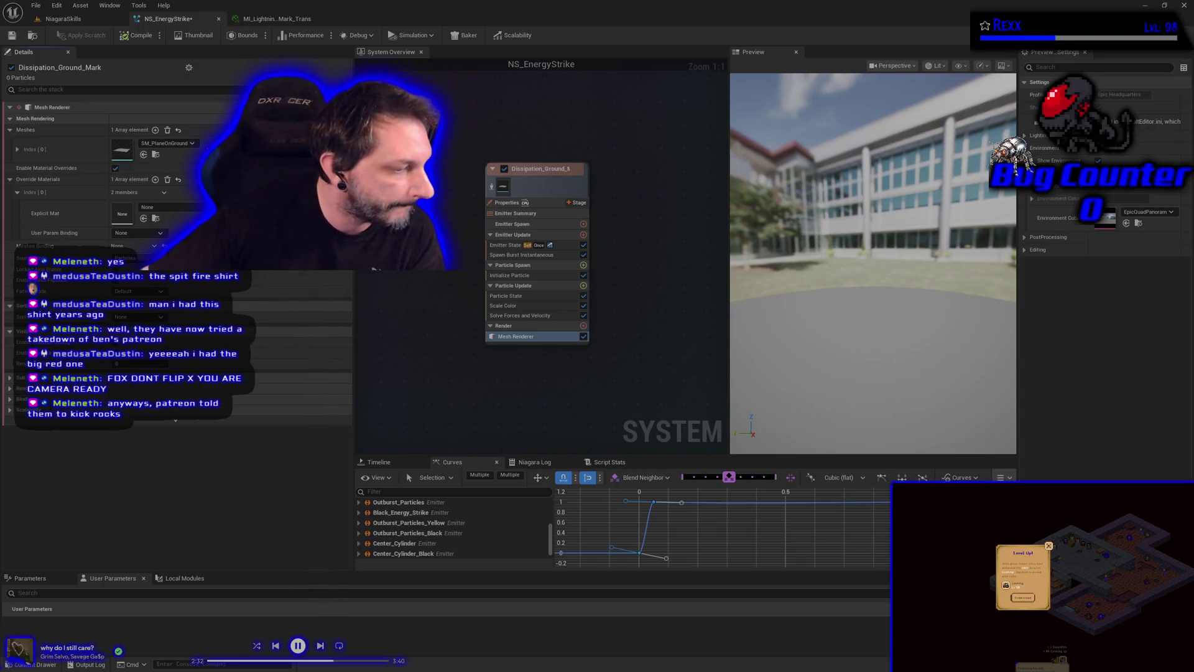
{"action": "key", "text": "alt+Tab"}
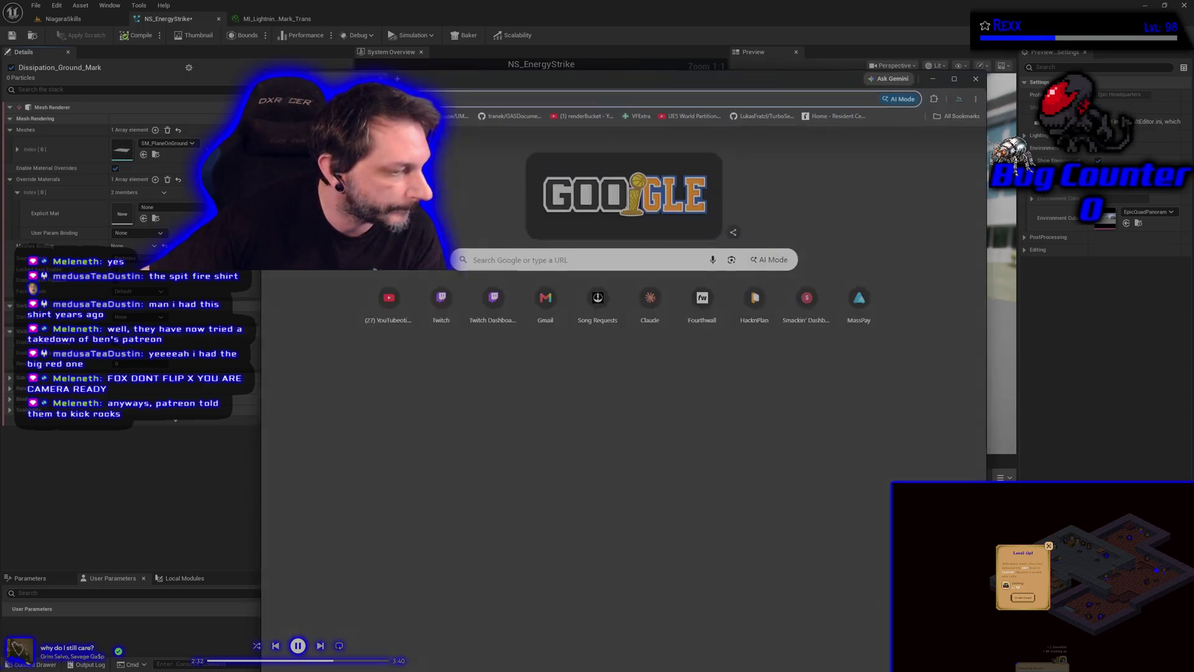
{"action": "key", "text": "Return"}
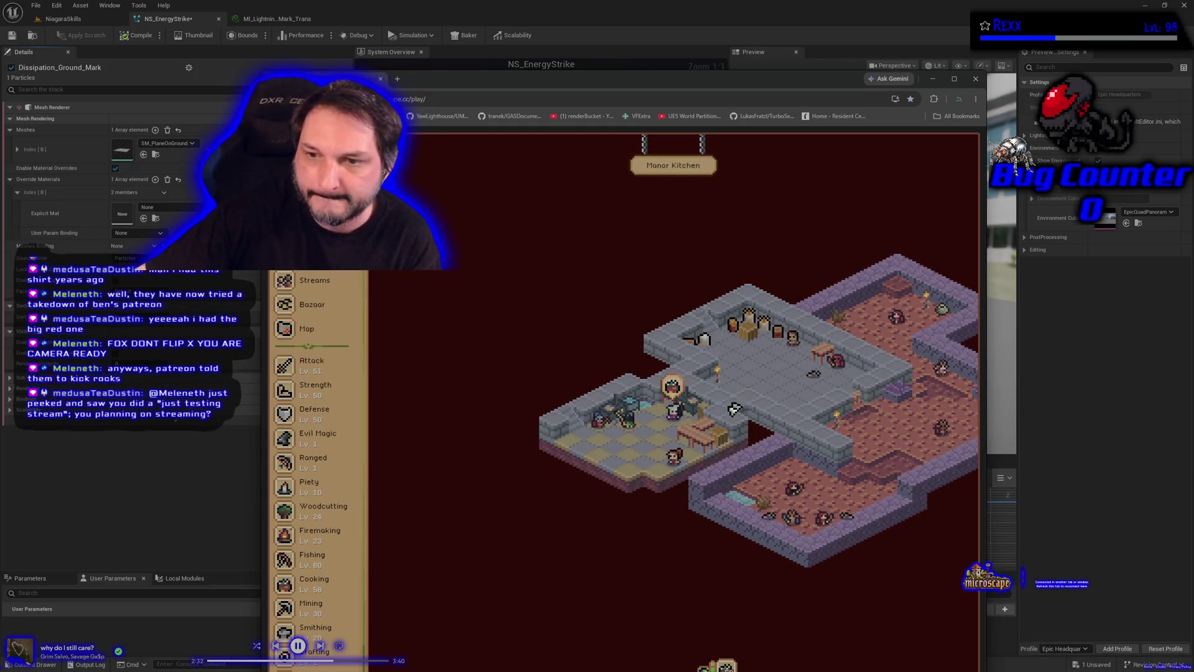
{"action": "left_click_drag", "start_coordinate": [625, 88], "coordinate": [586, 50]}
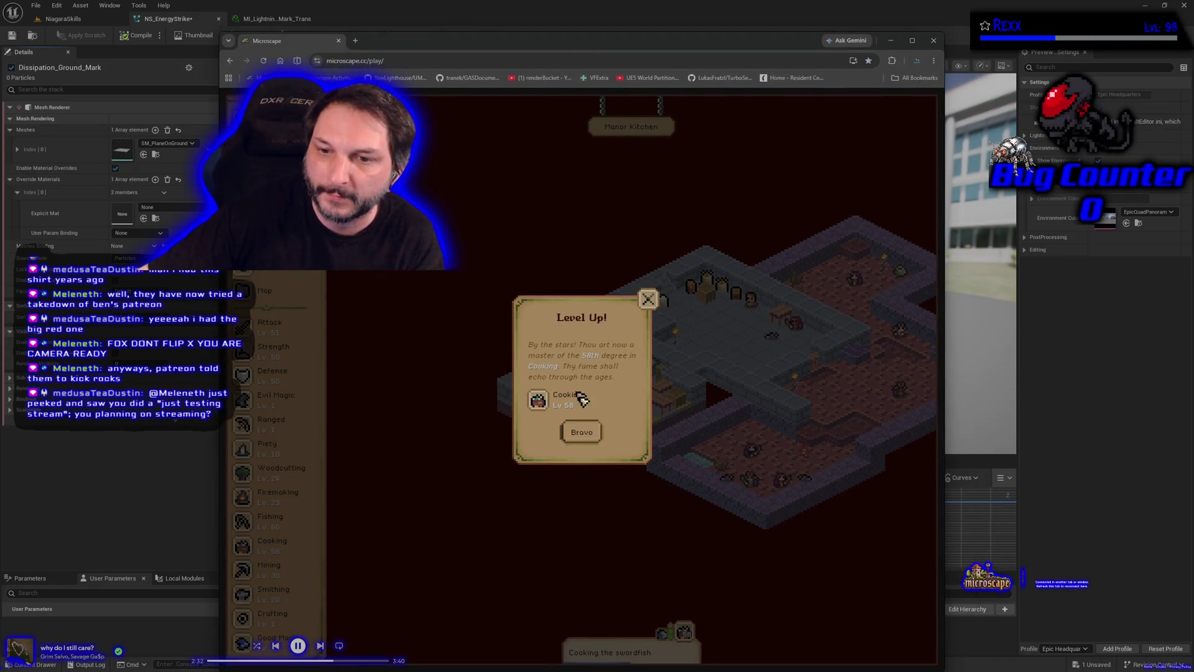
{"action": "left_click", "coordinate": [585, 434]}
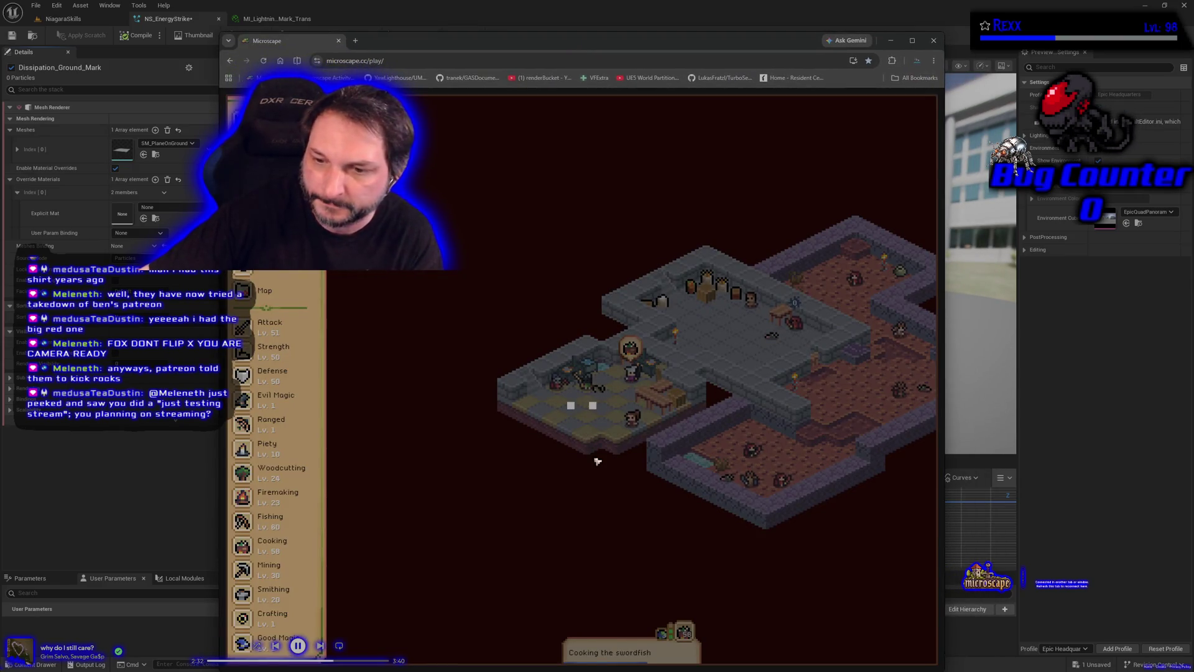
{"action": "left_click", "coordinate": [682, 630]}
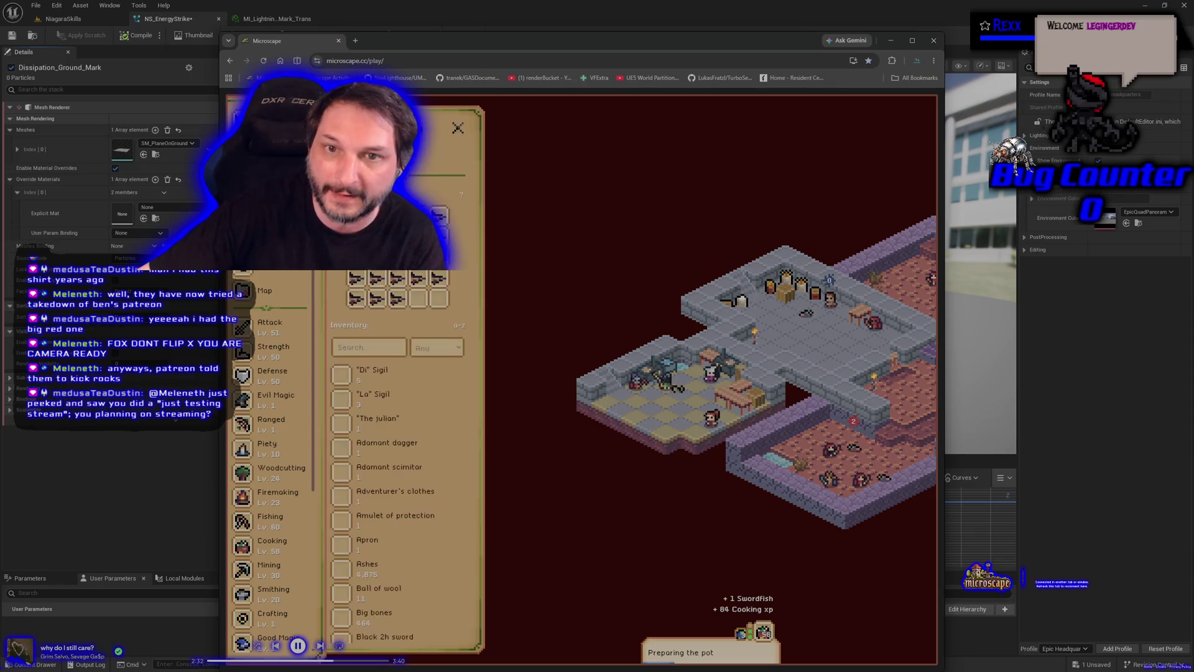
{"action": "key", "text": "Escape"}
{"action": "scroll", "coordinate": [447, 546], "scroll_direction": "down", "scroll_amount": 10}
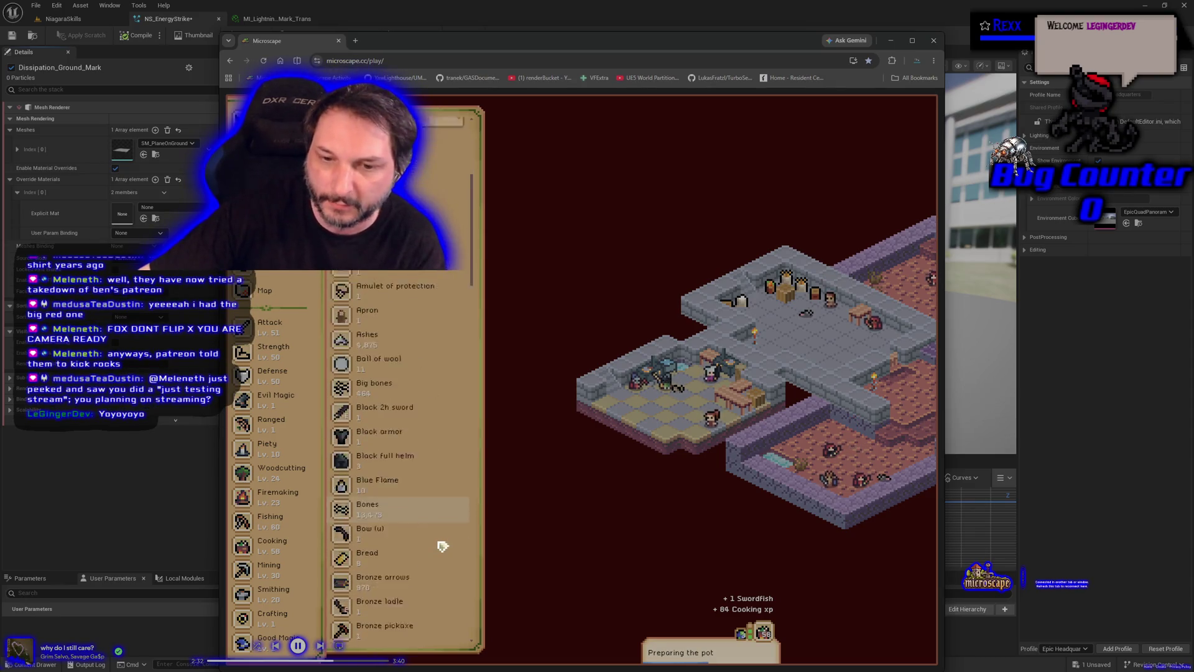
{"action": "scroll", "coordinate": [423, 524], "scroll_direction": "down", "scroll_amount": 15}
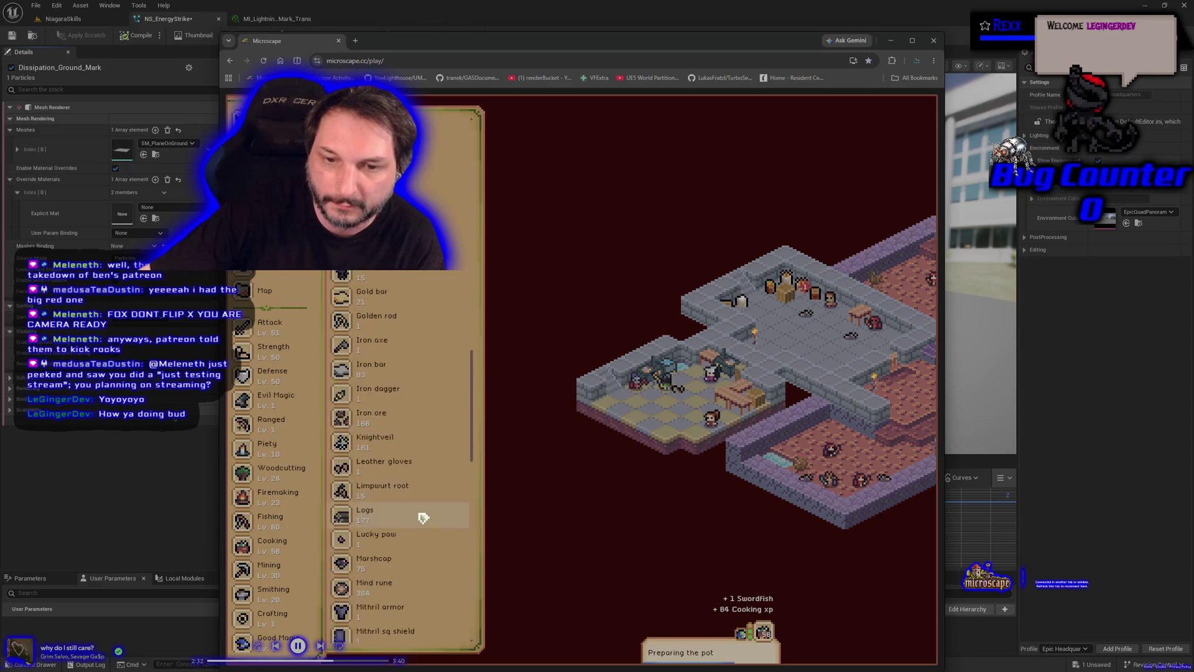
{"action": "scroll", "coordinate": [423, 516], "scroll_direction": "up", "scroll_amount": 10}
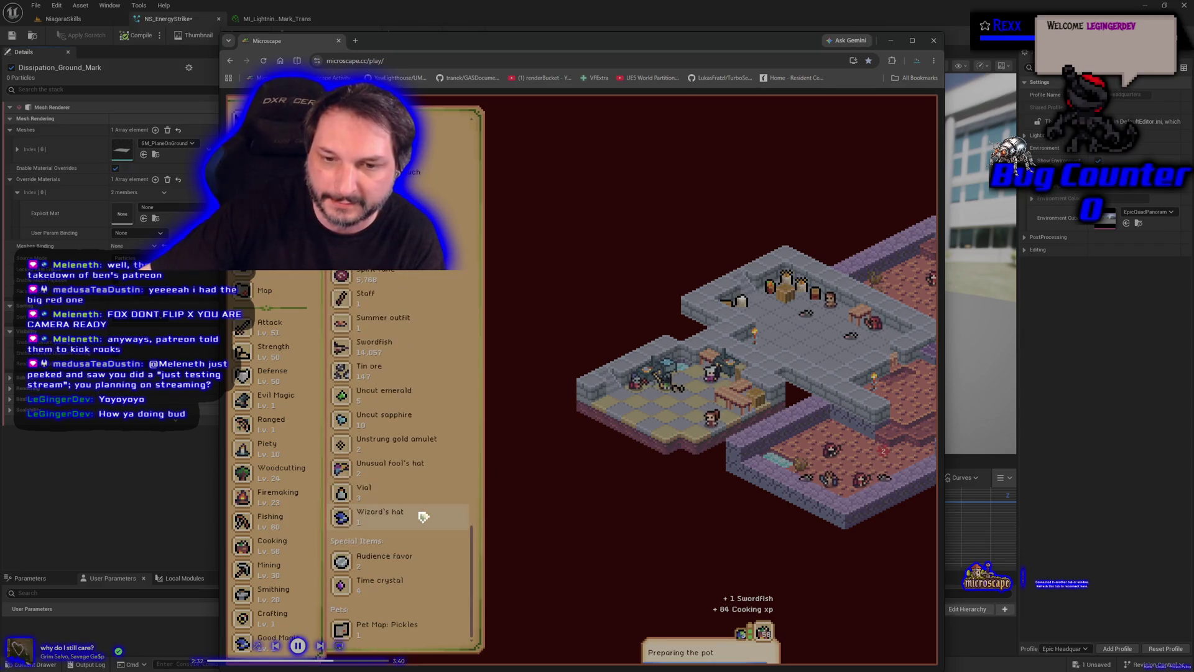
{"action": "scroll", "coordinate": [423, 517], "scroll_direction": "up", "scroll_amount": 15}
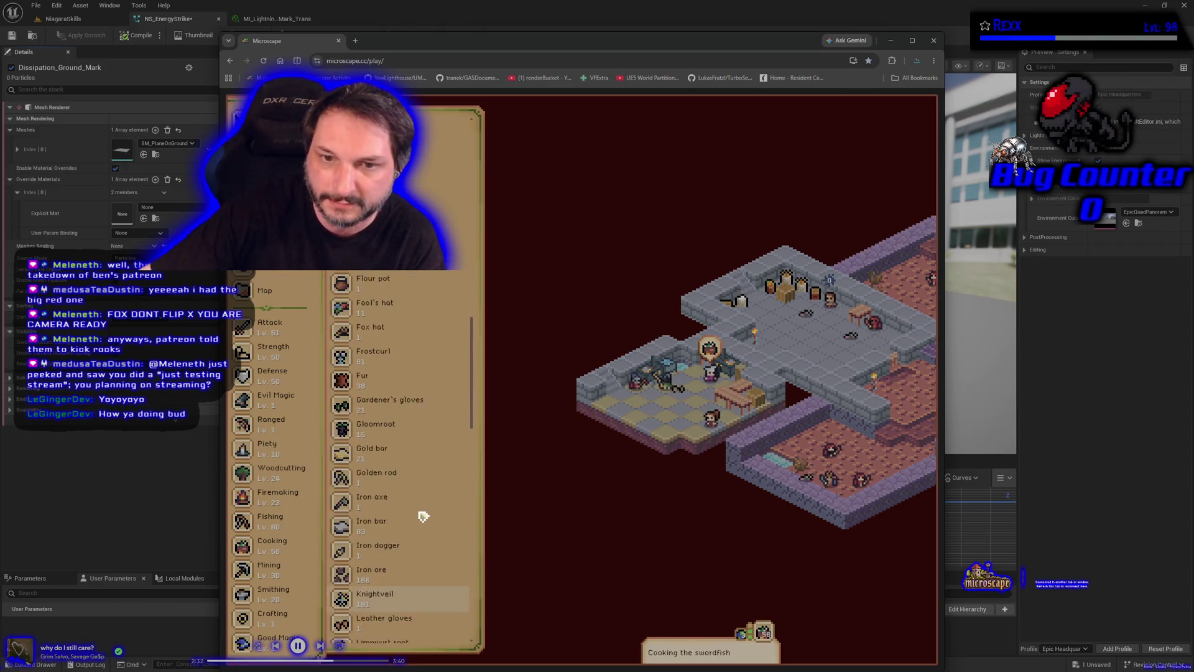
{"action": "scroll", "coordinate": [415, 501], "scroll_direction": "up", "scroll_amount": 3}
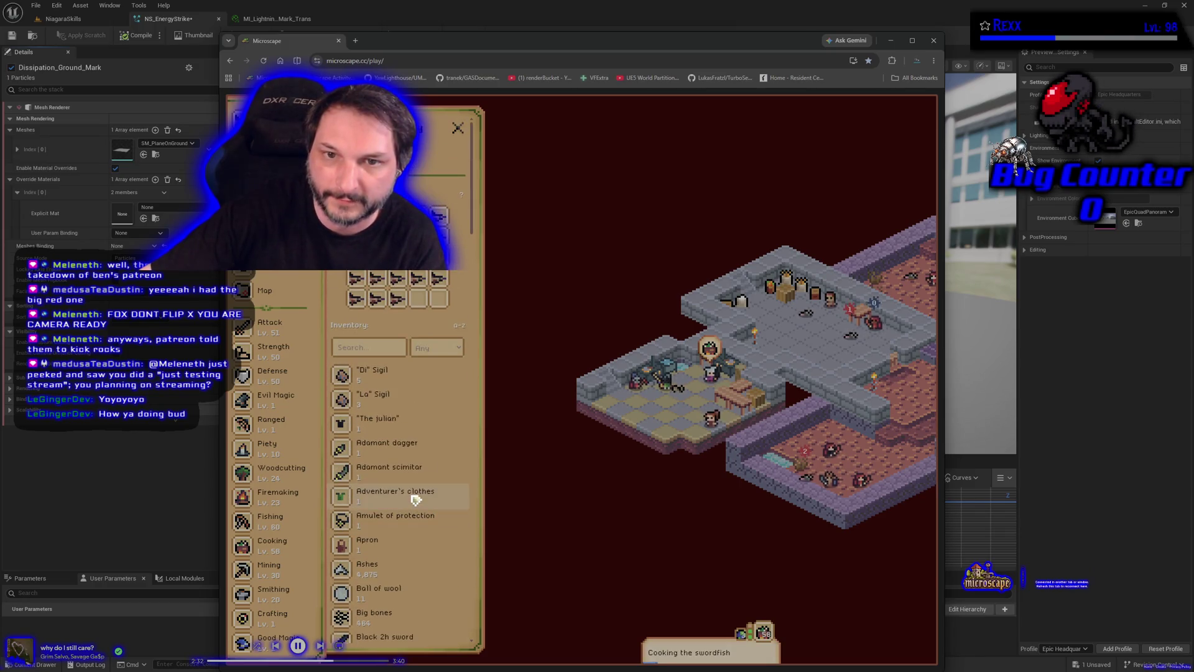
{"action": "scroll", "coordinate": [416, 500], "scroll_direction": "down", "scroll_amount": 4}
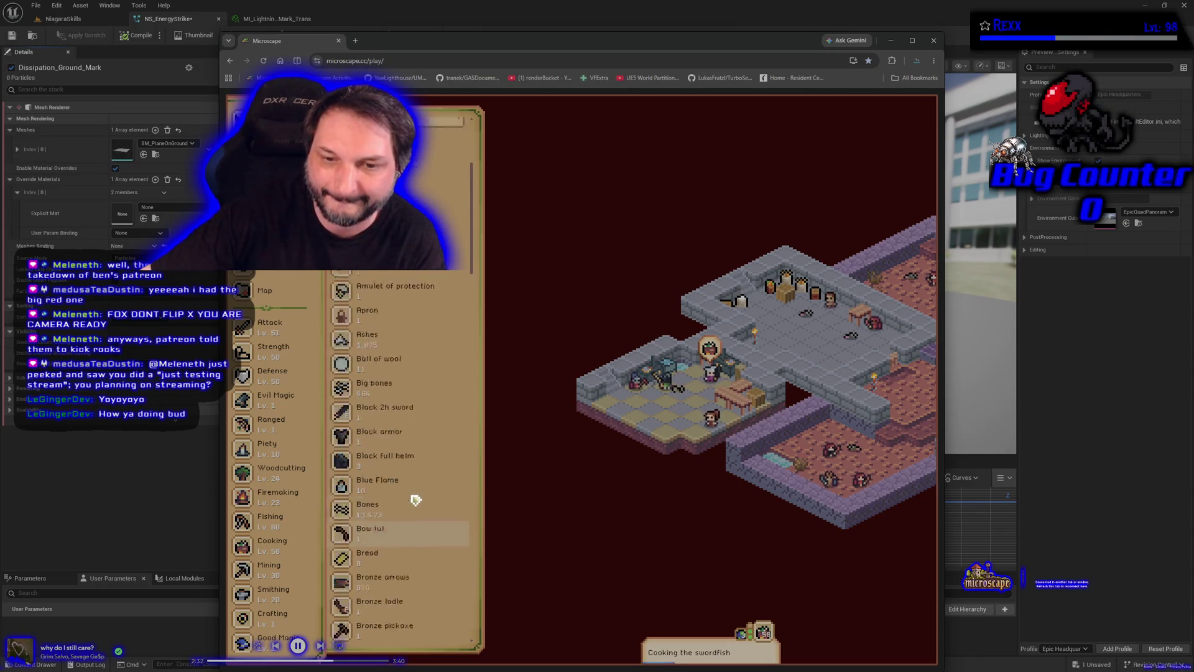
{"action": "scroll", "coordinate": [415, 501], "scroll_direction": "up", "scroll_amount": 4}
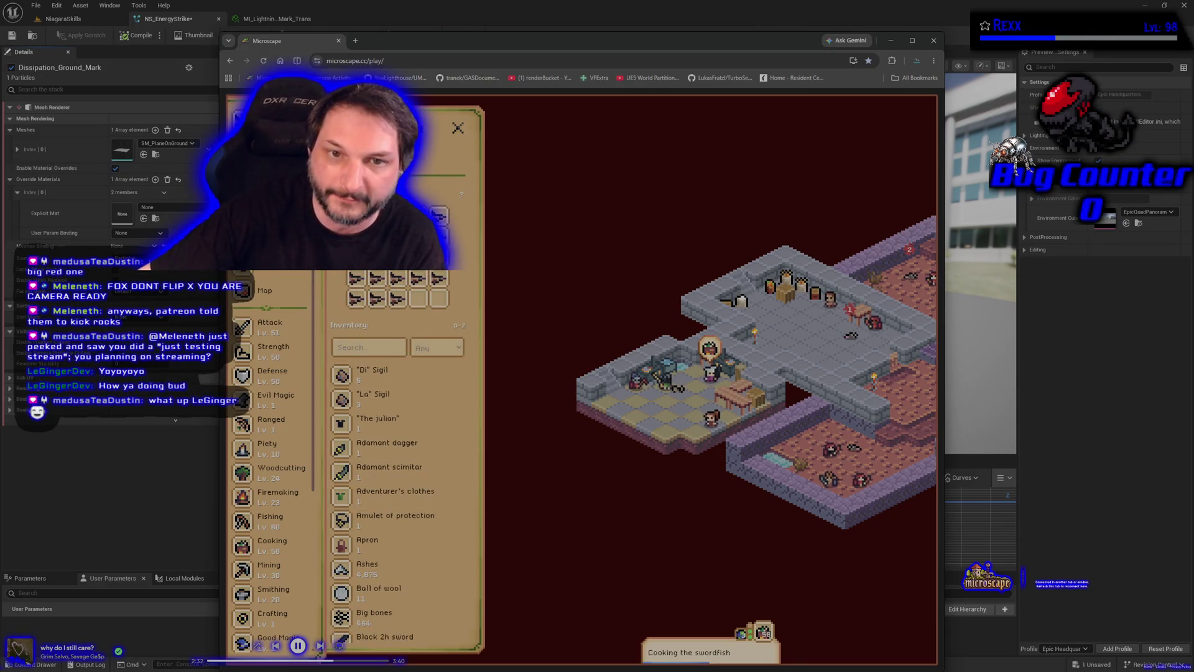
{"action": "left_click", "coordinate": [439, 235]}
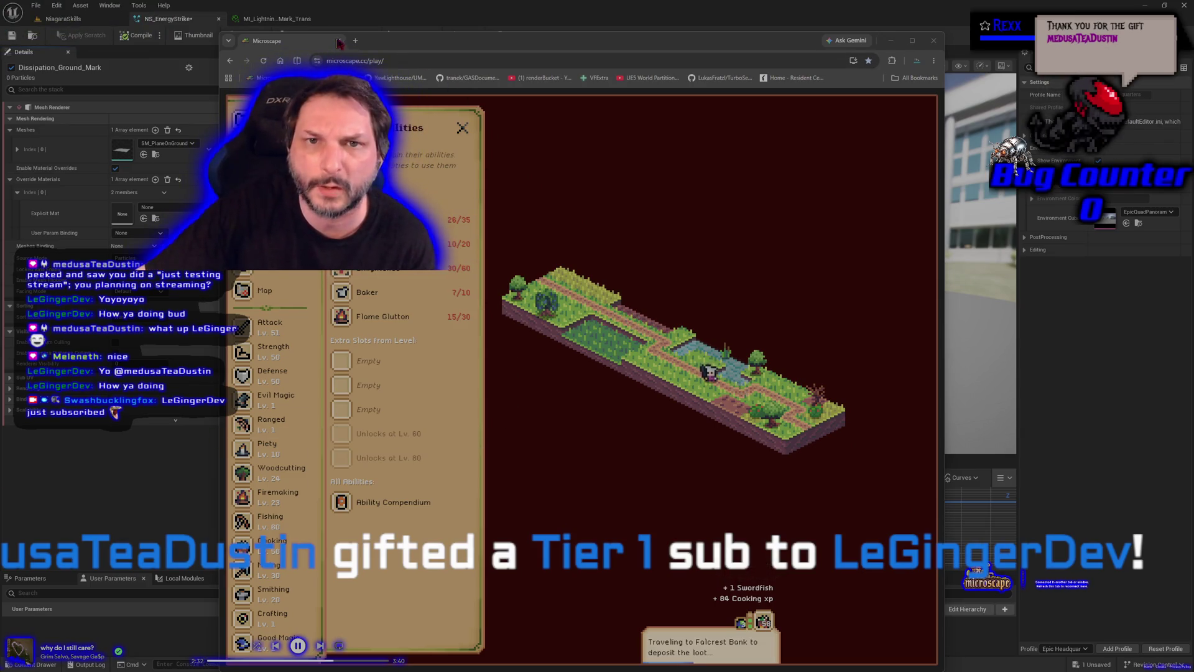
{"action": "left_click", "coordinate": [123, 339]}
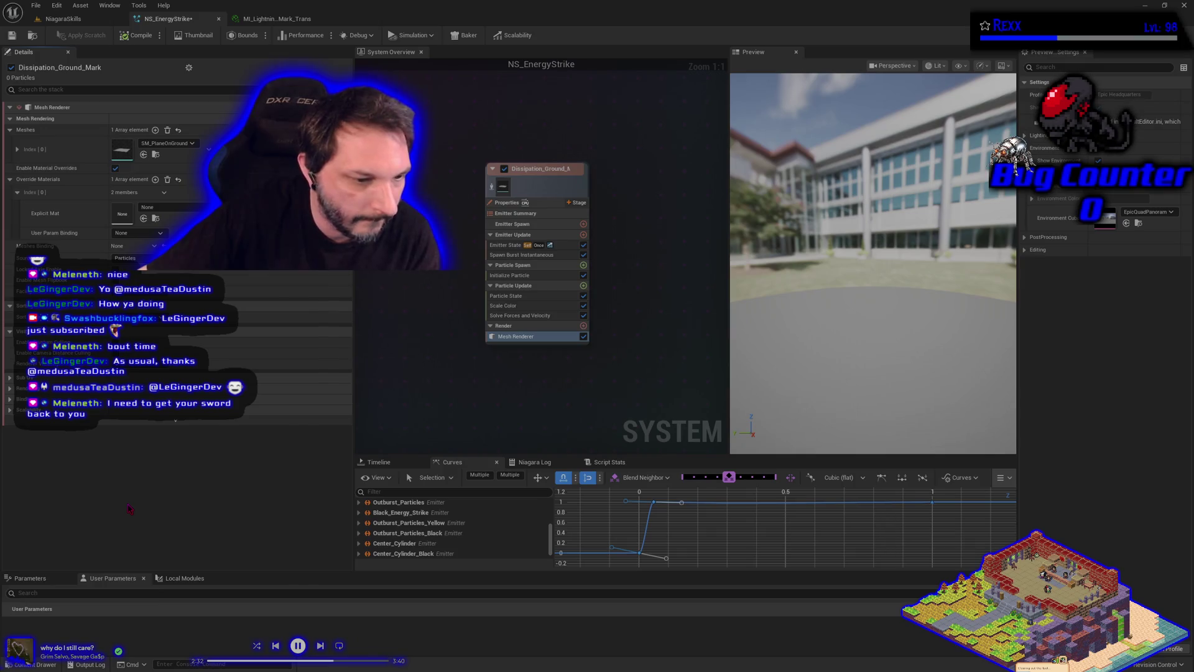
Step: Switch to the NiagaraSkills level viewport showing the stage with the two mannequins
{"action": "left_click", "coordinate": [62, 19]}
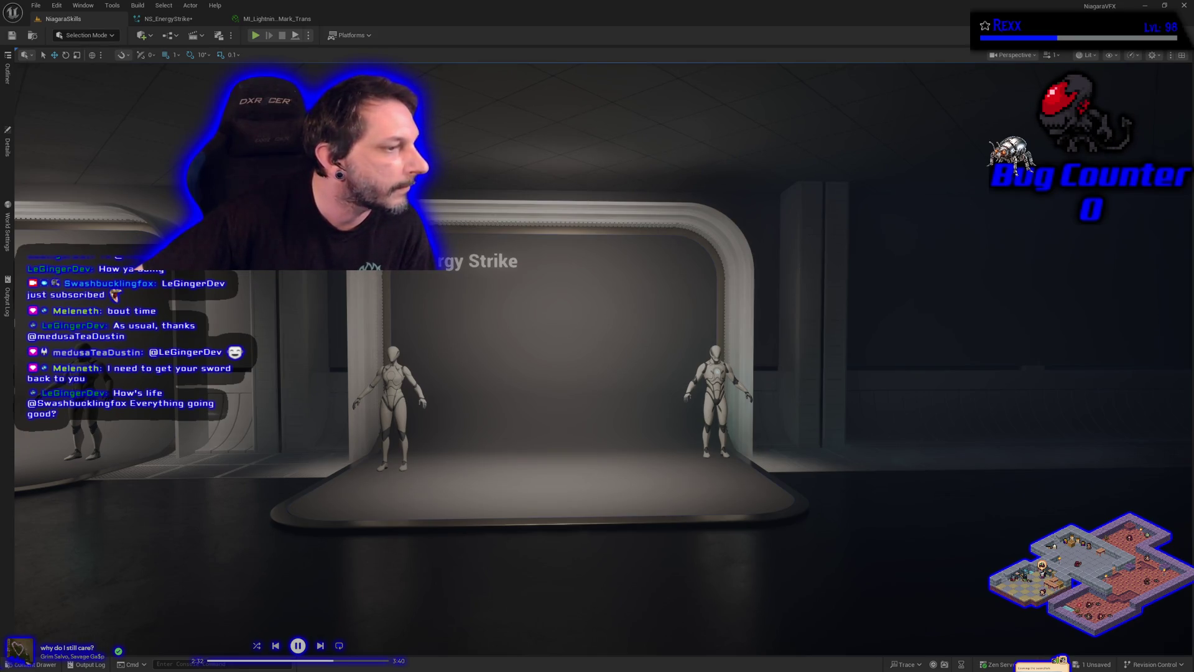
Step: Go back to the NS_EnergyStrike Niagara system editor
{"action": "left_click", "coordinate": [167, 19]}
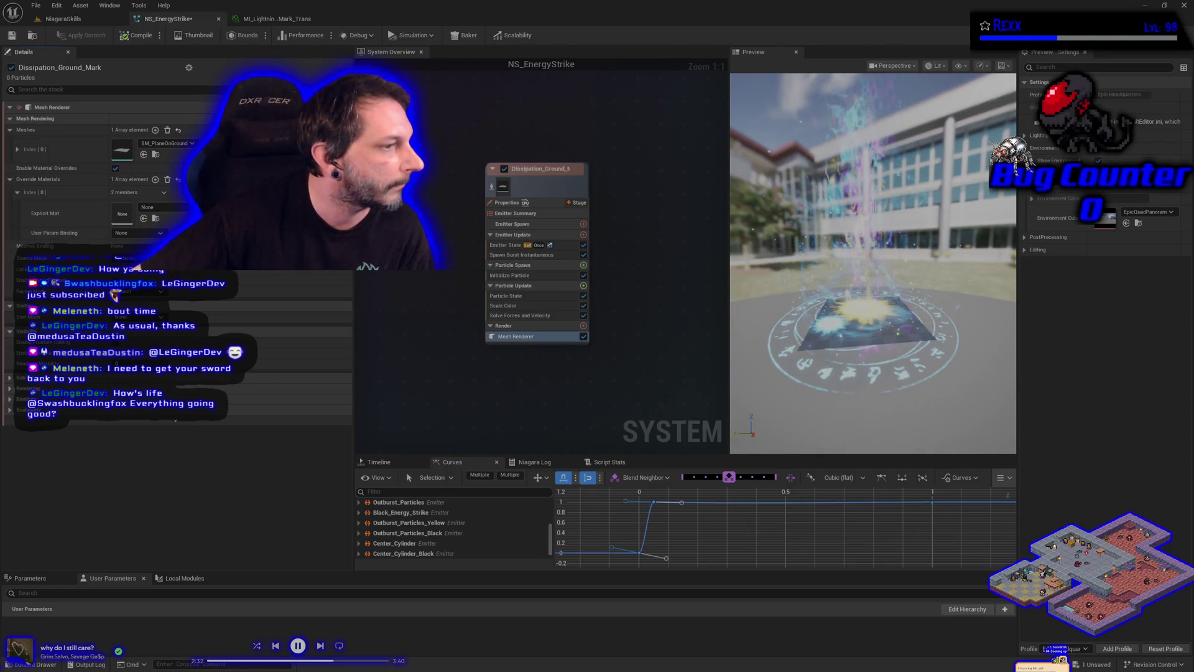
Step: Assign MI_Lightning_GroundMark_Trans from the Content Drawer as the mesh renderer's Explicit Mat
{"action": "left_click", "coordinate": [45, 664]}
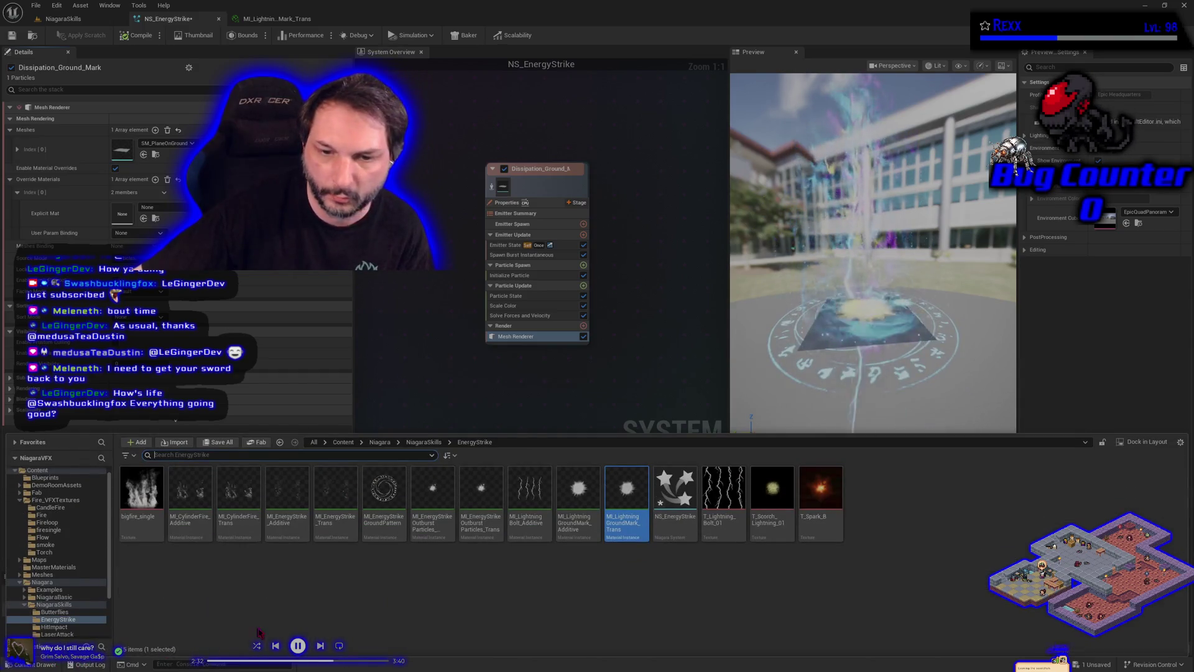
{"action": "mouse_move", "coordinate": [626, 488]}
{"action": "left_mouse_down"}
{"action": "mouse_move", "coordinate": [187, 280]}
{"action": "mouse_move", "coordinate": [122, 216]}
{"action": "left_mouse_up"}
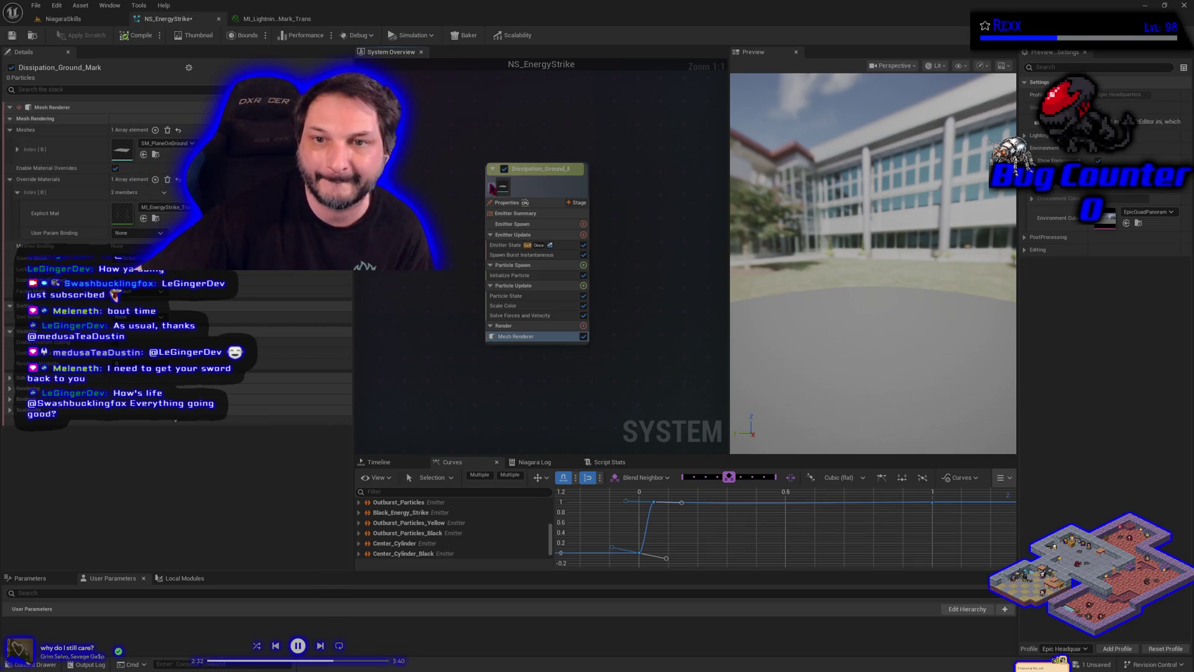
{"action": "left_click", "coordinate": [519, 224]}
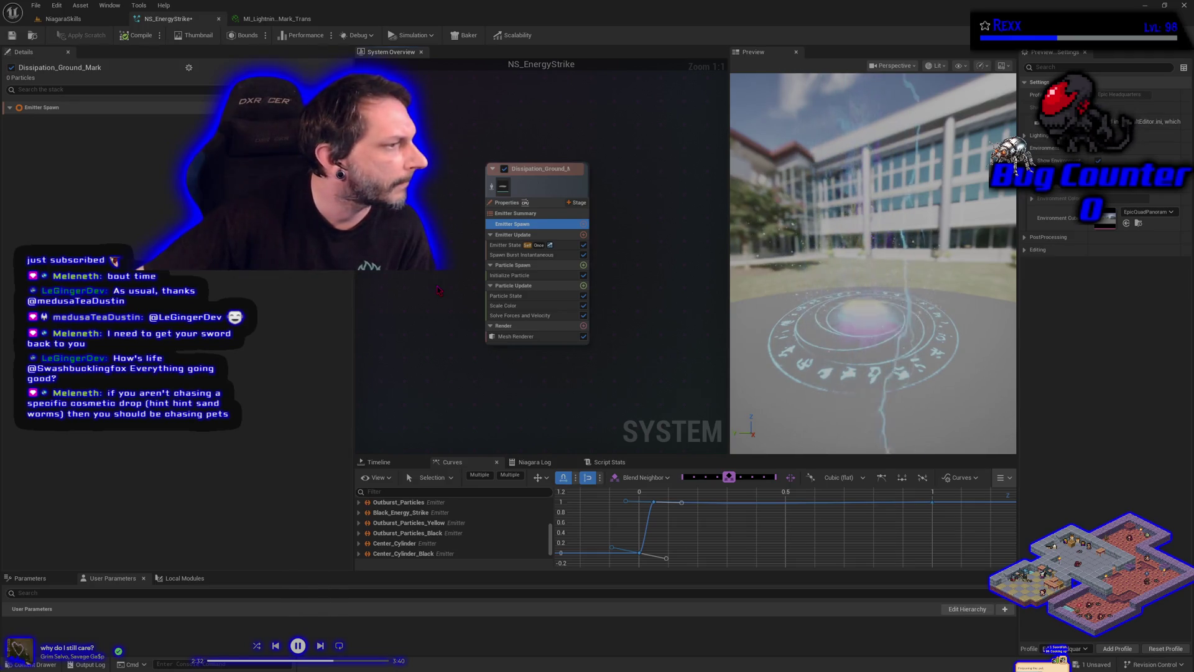
Step: Enable Loop Delay in Dissipation_Ground_Mark's Emitter State settings
{"action": "left_click", "coordinate": [495, 248]}
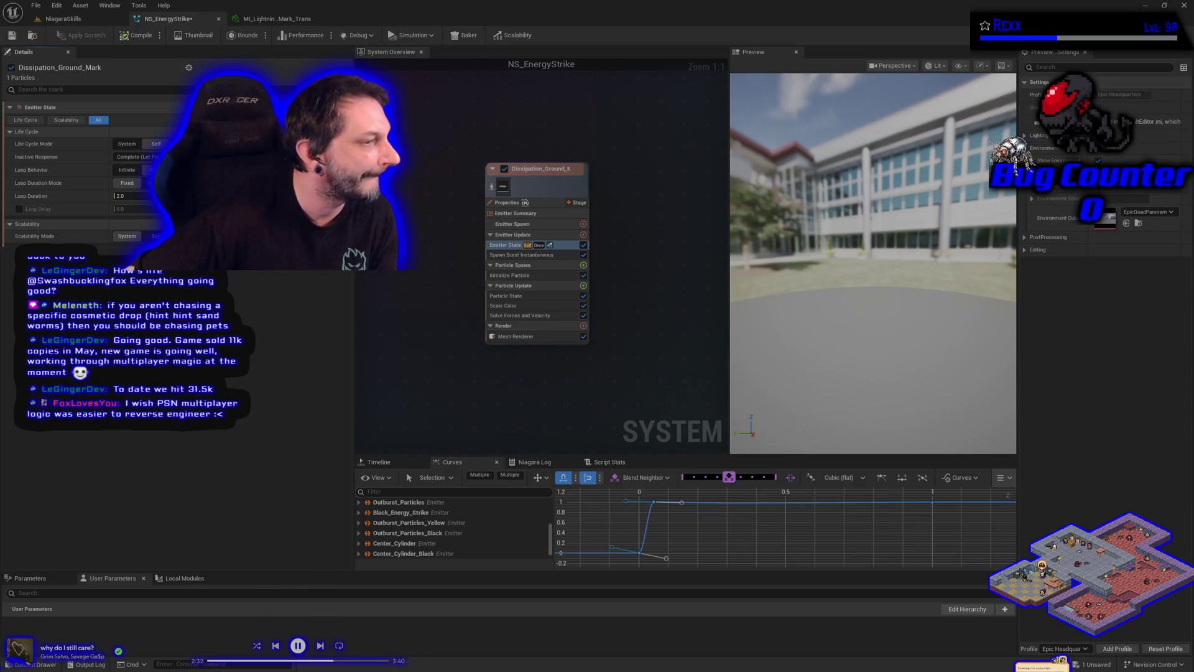
{"action": "left_click", "coordinate": [20, 209]}
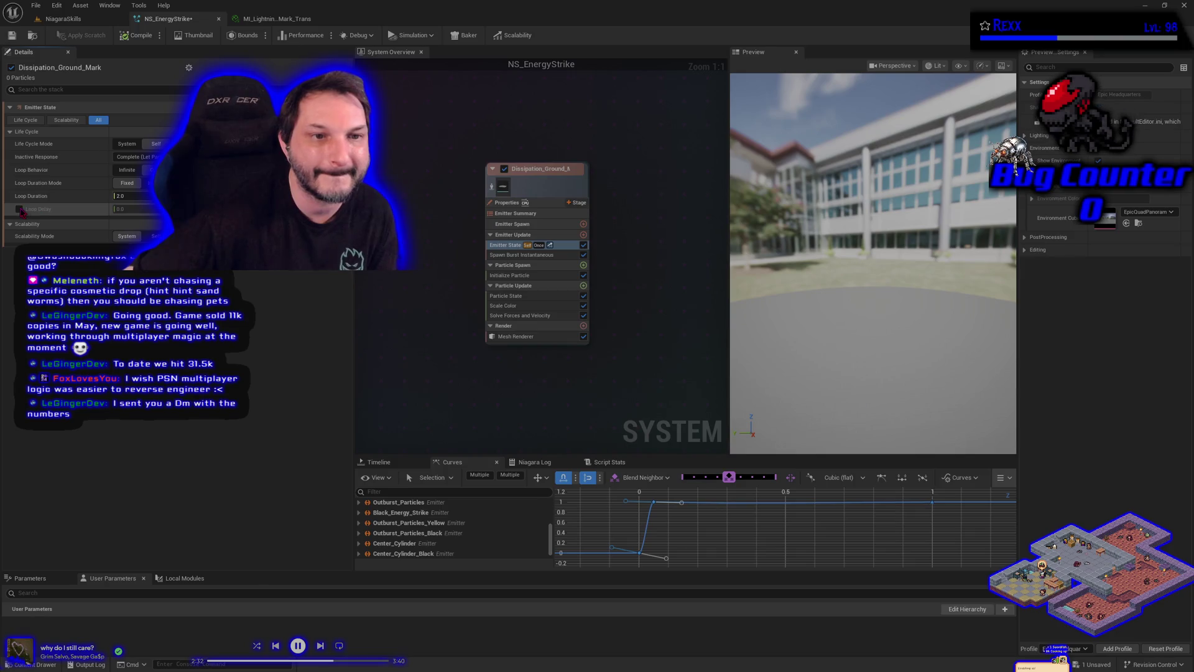
Step: Set the emitter's Loop Delay to 1.5 and save NS_EnergyStrike
{"action": "left_click", "coordinate": [142, 209]}
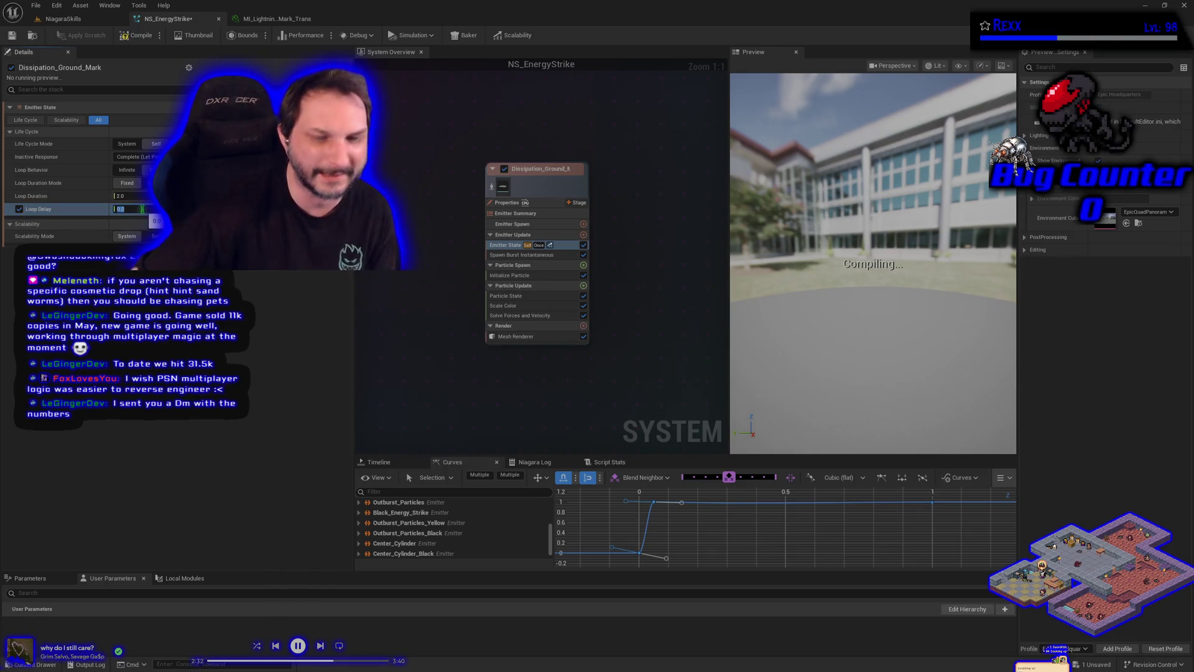
{"action": "type", "text": "0.63"}
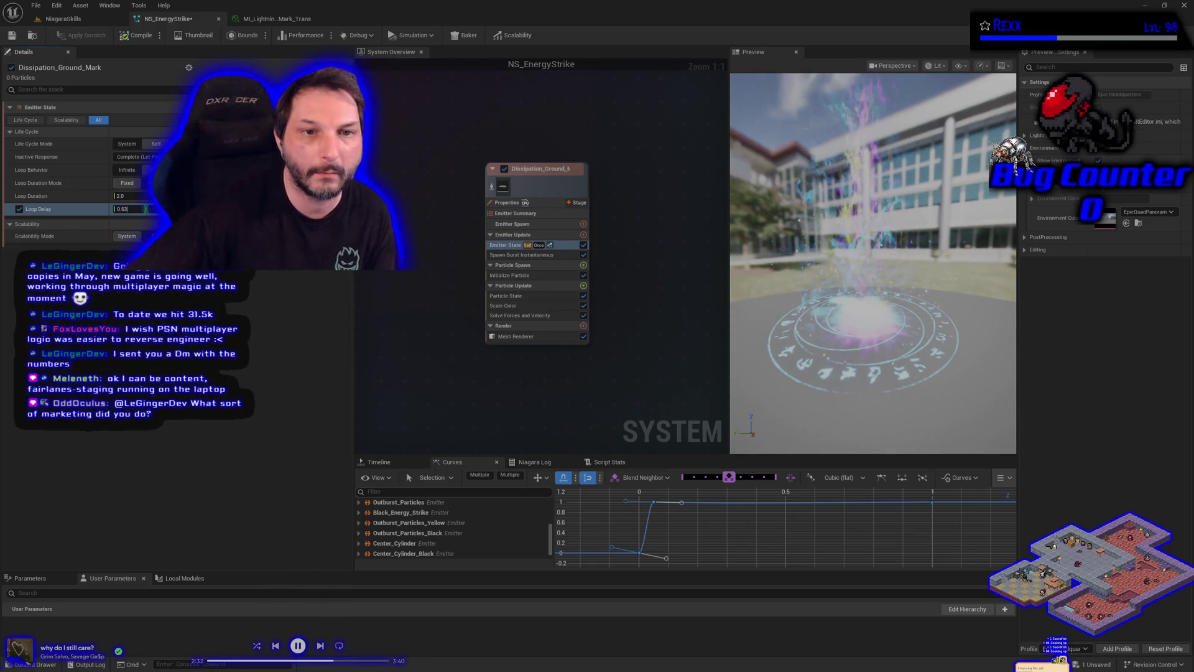
{"action": "type", "text": "1.5"}
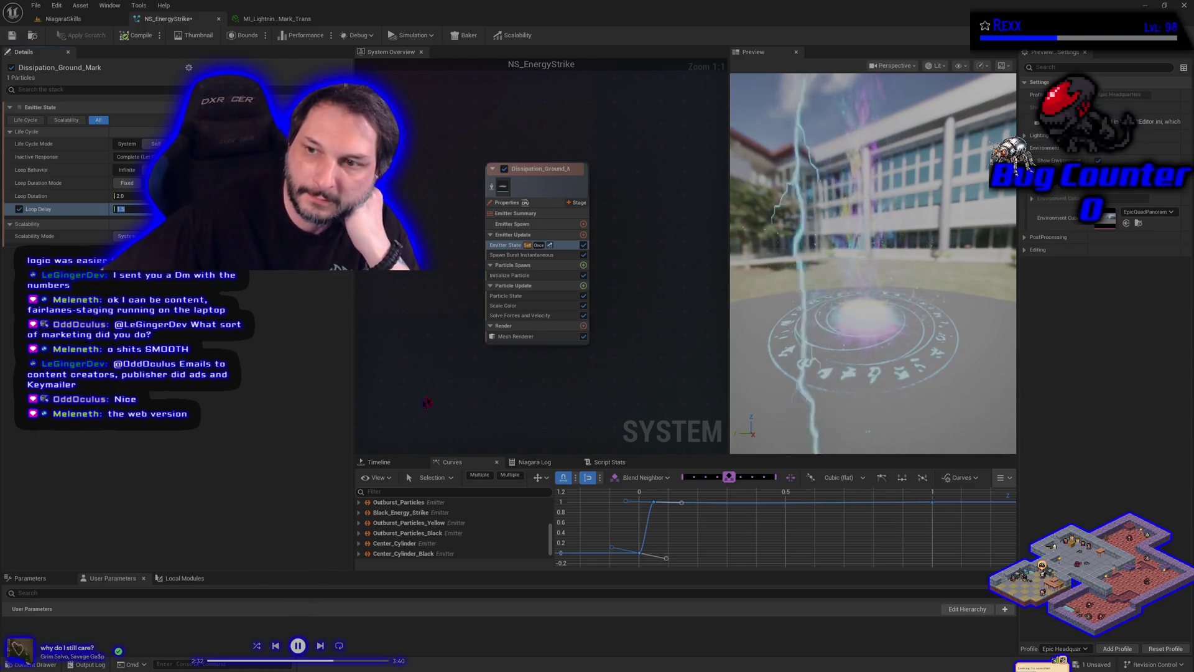
{"action": "mouse_move", "coordinate": [570, 398]}
{"action": "left_mouse_down"}
{"action": "mouse_move", "coordinate": [533, 373]}
{"action": "mouse_move", "coordinate": [512, 375]}
{"action": "mouse_move", "coordinate": [535, 396]}
{"action": "left_mouse_up"}
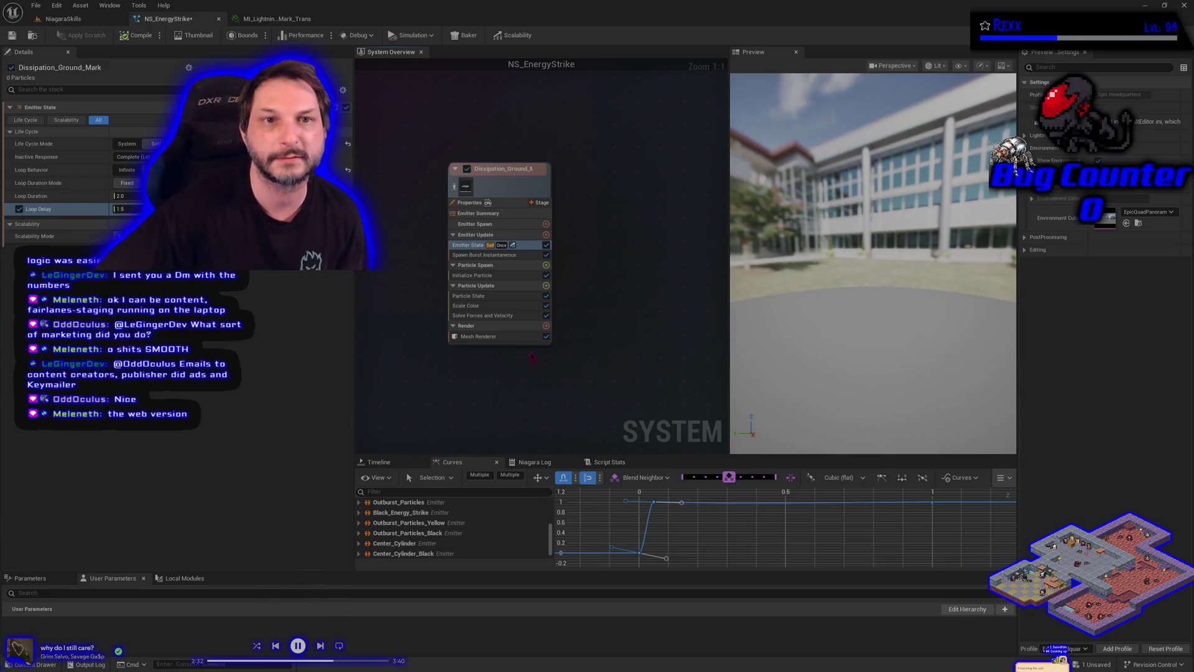
{"action": "left_click", "coordinate": [12, 36]}
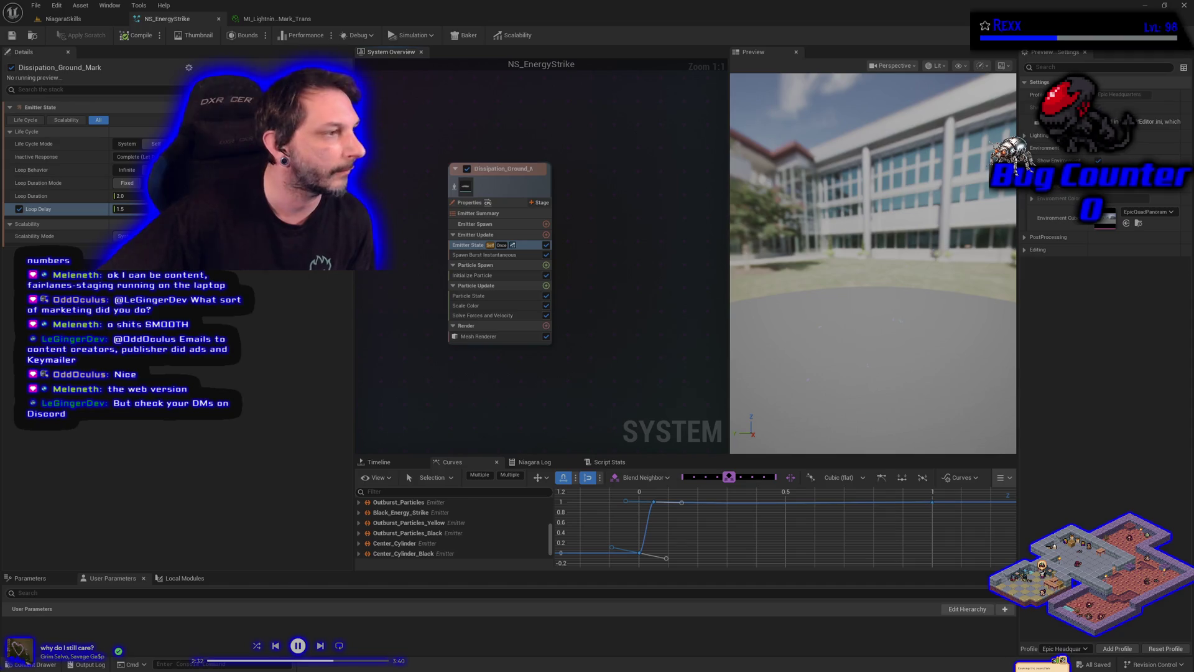
Step: Set Initialize Particle Lifetime to 3.5, save the system, then switch to the browser
{"action": "left_click", "coordinate": [472, 275]}
{"action": "type", "text": "3.5"}
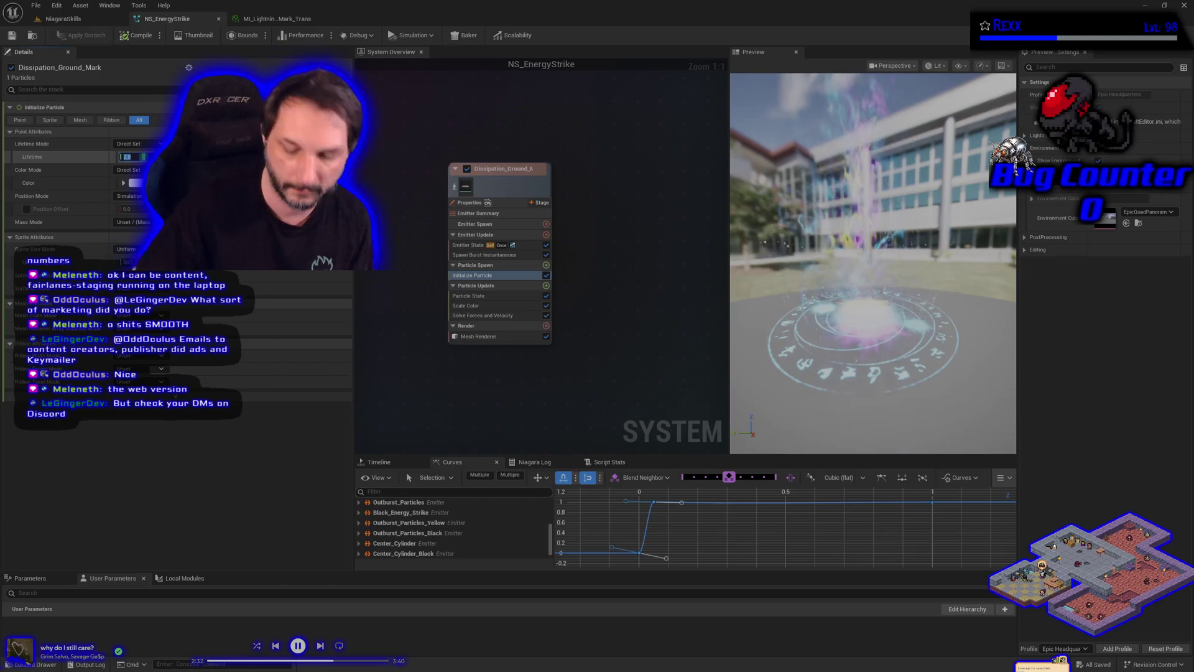
{"action": "key", "text": "Return"}
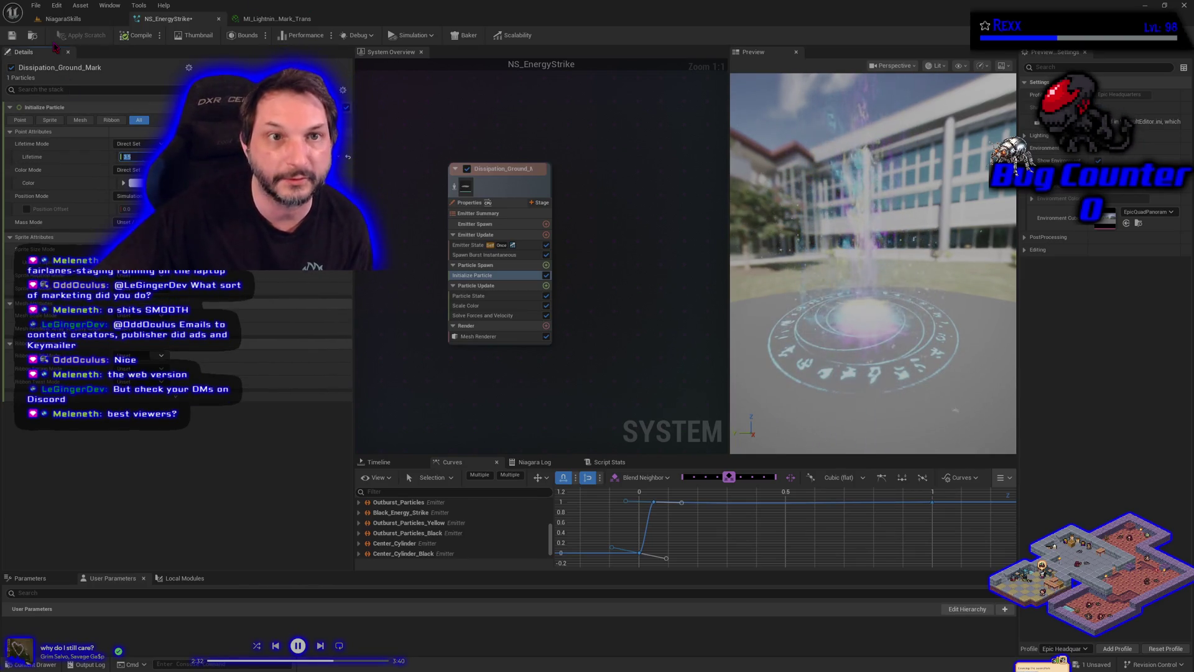
{"action": "left_click", "coordinate": [17, 38]}
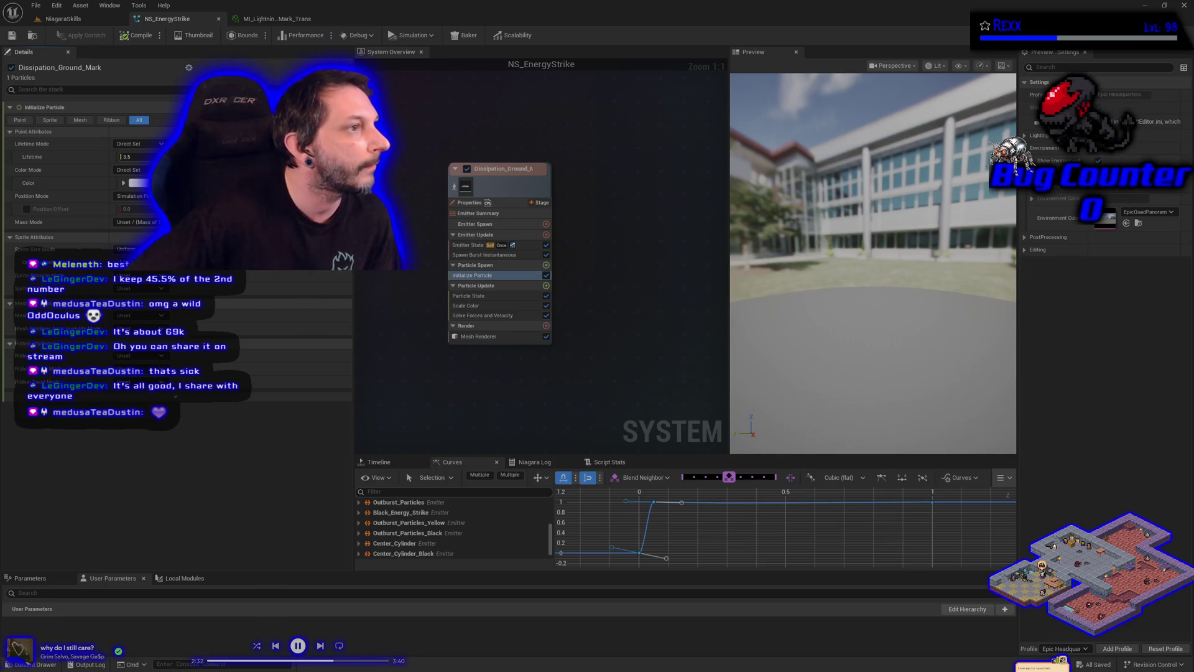
{"action": "key", "text": "alt+Tab"}
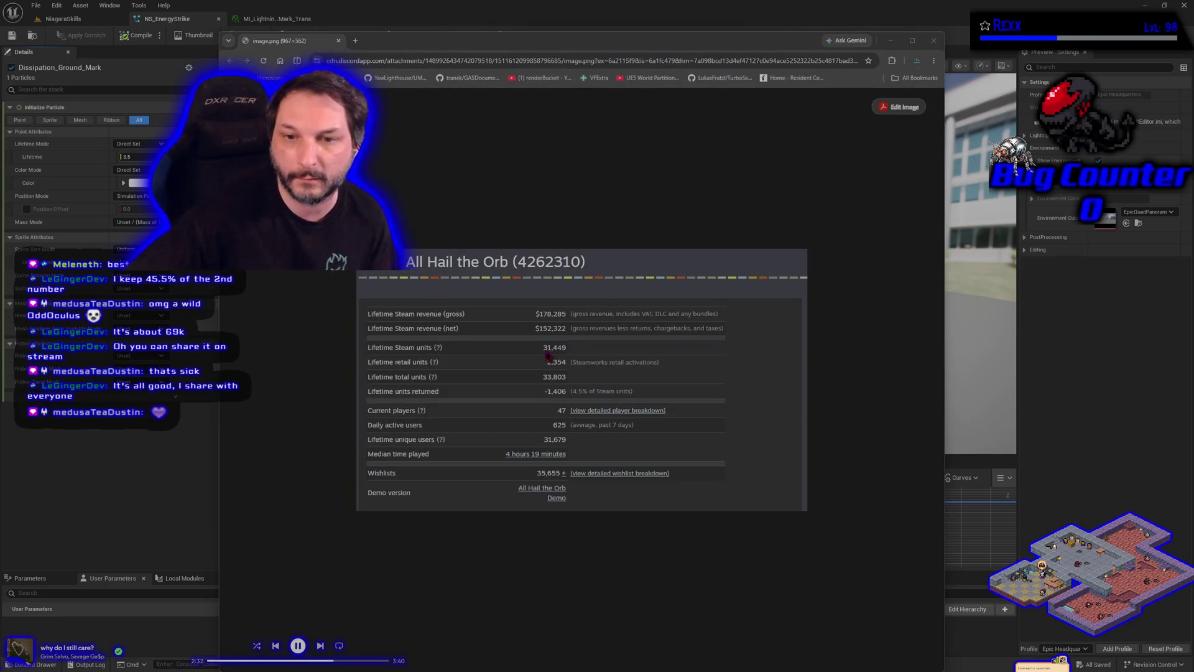
Step: Enlarge the sales stats image in the browser, then return to Niagara's particle colour picker
{"action": "double_click", "coordinate": [621, 41]}
{"action": "left_click", "coordinate": [619, 224]}
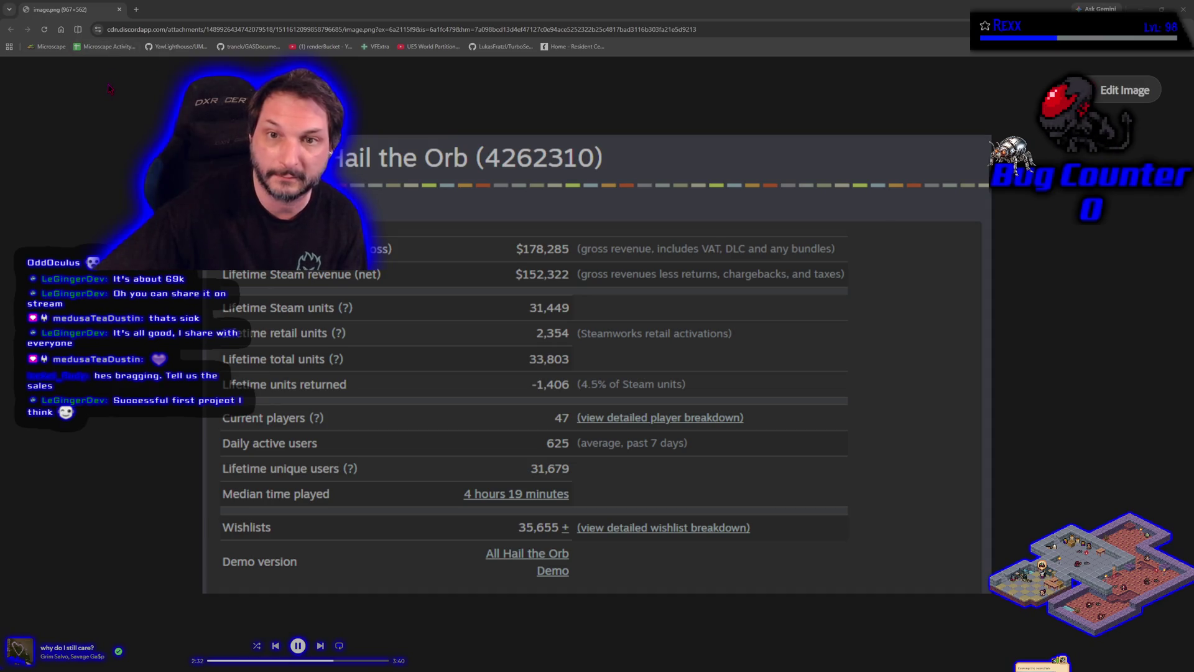
{"action": "key", "text": "alt+Tab"}
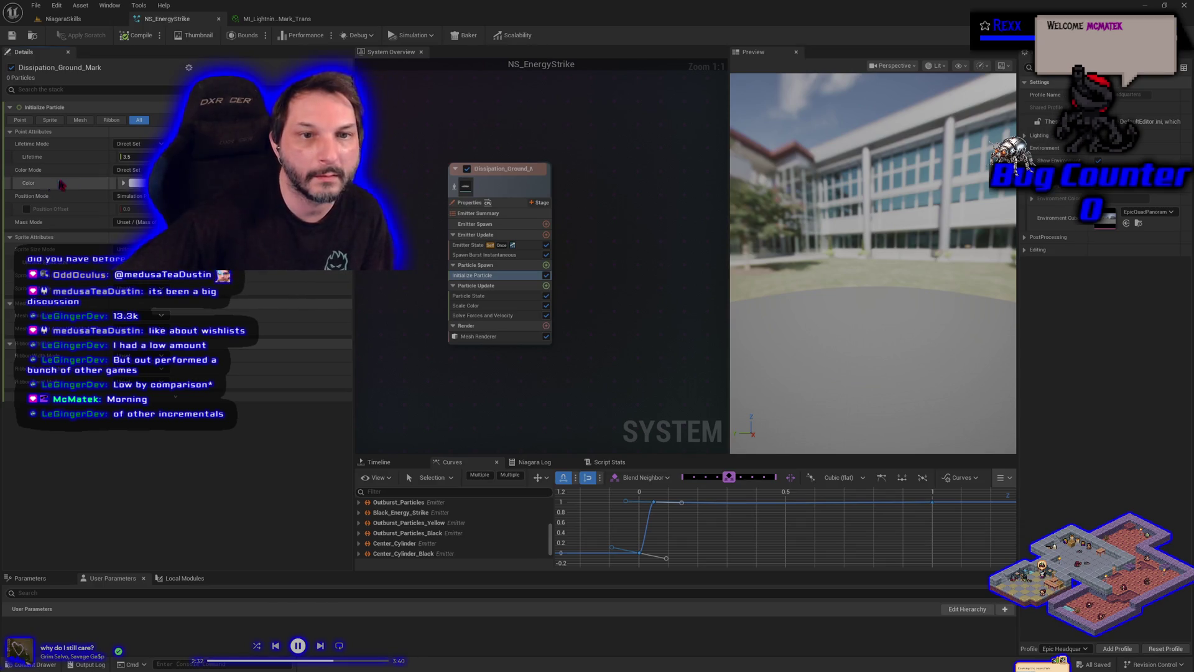
{"action": "left_click", "coordinate": [137, 183]}
Step: Set the particle colour to dark grey 0.031, then preview the emitter isolated and with the full effect
{"action": "left_click", "coordinate": [303, 305]}
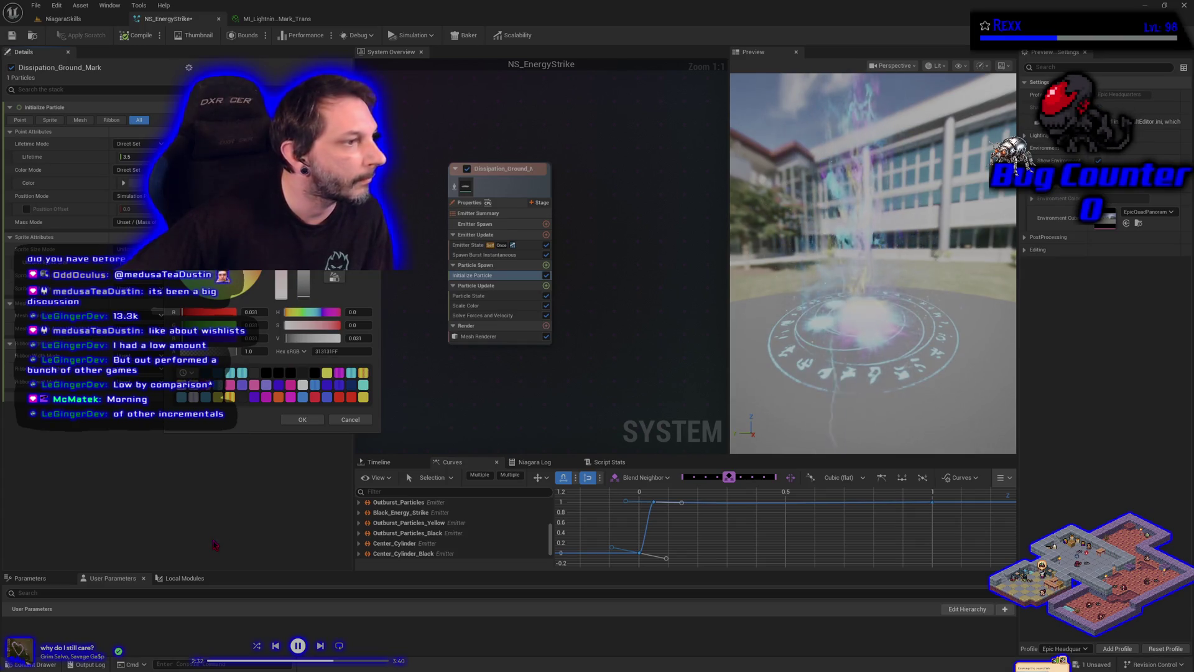
{"action": "left_click", "coordinate": [303, 422]}
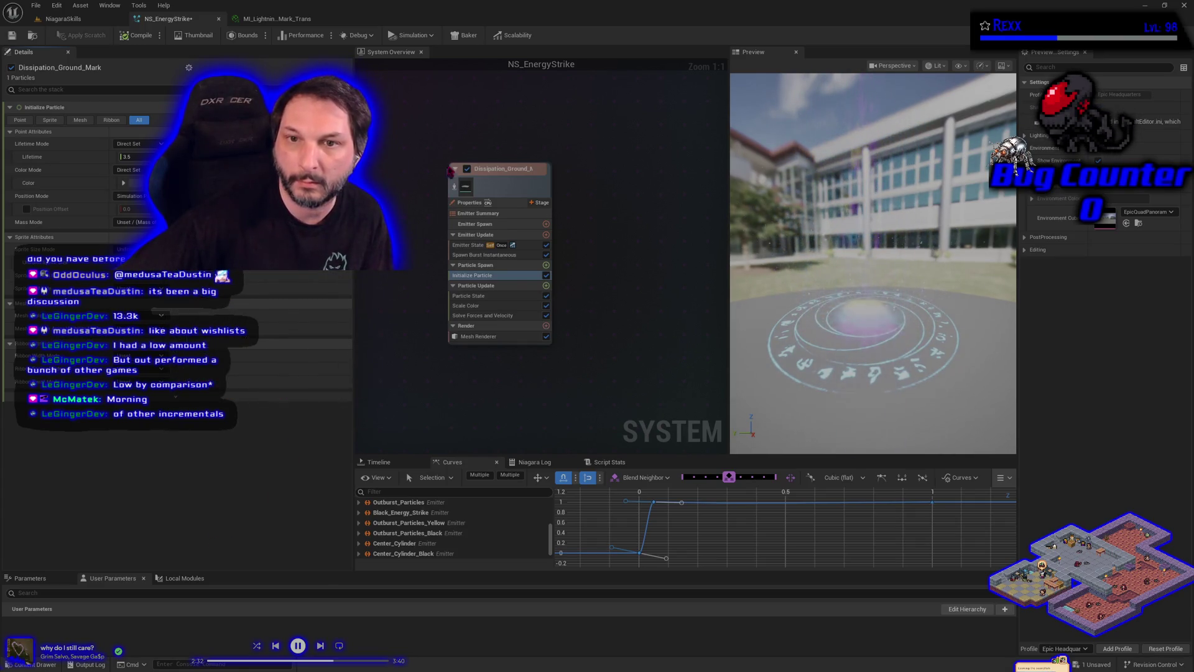
{"action": "left_click", "coordinate": [454, 188]}
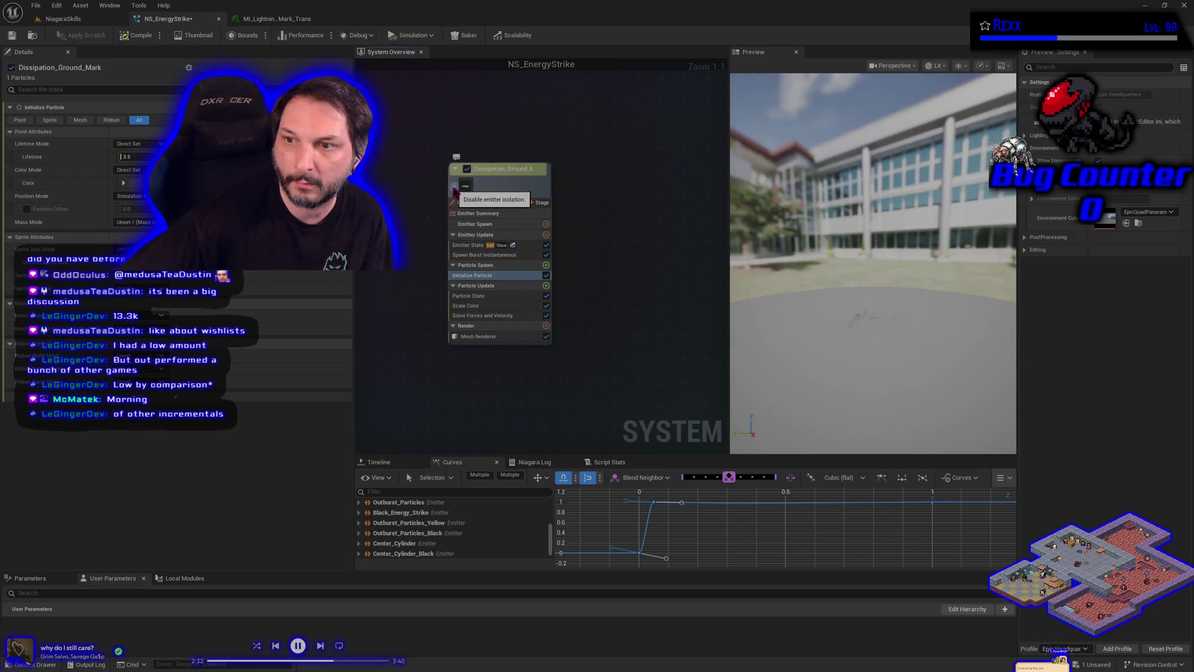
{"action": "left_click", "coordinate": [454, 189]}
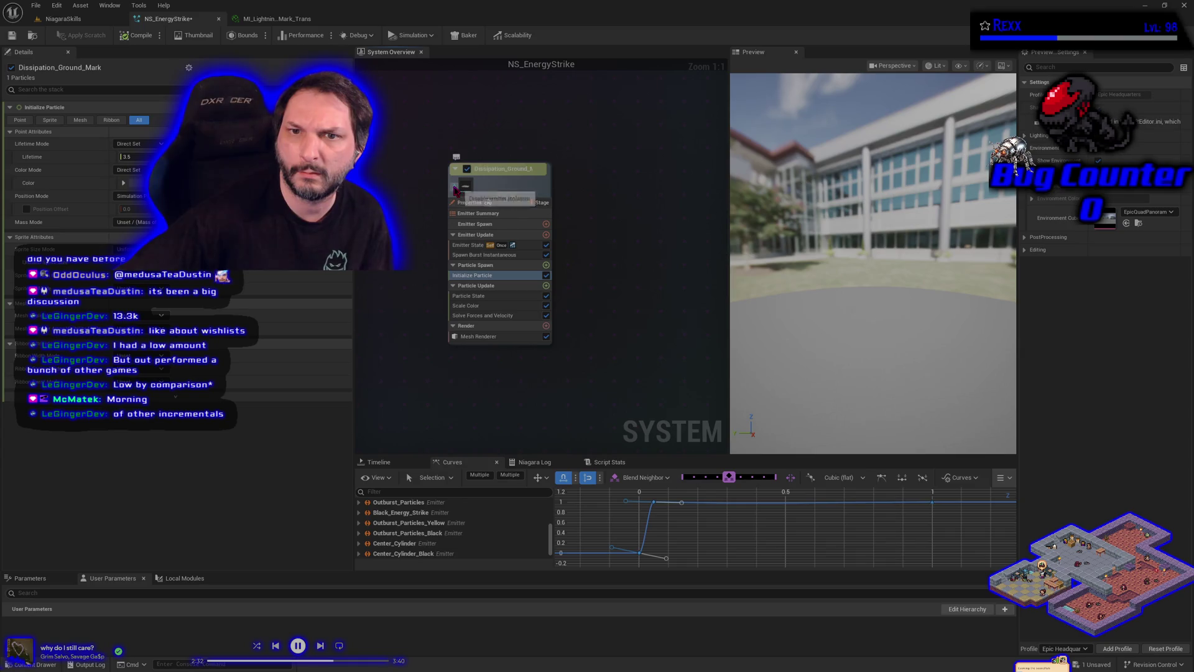
{"action": "mouse_move", "coordinate": [892, 347]}
{"action": "left_mouse_down"}
{"action": "mouse_move", "coordinate": [892, 310]}
{"action": "mouse_move", "coordinate": [896, 336]}
{"action": "left_mouse_up"}
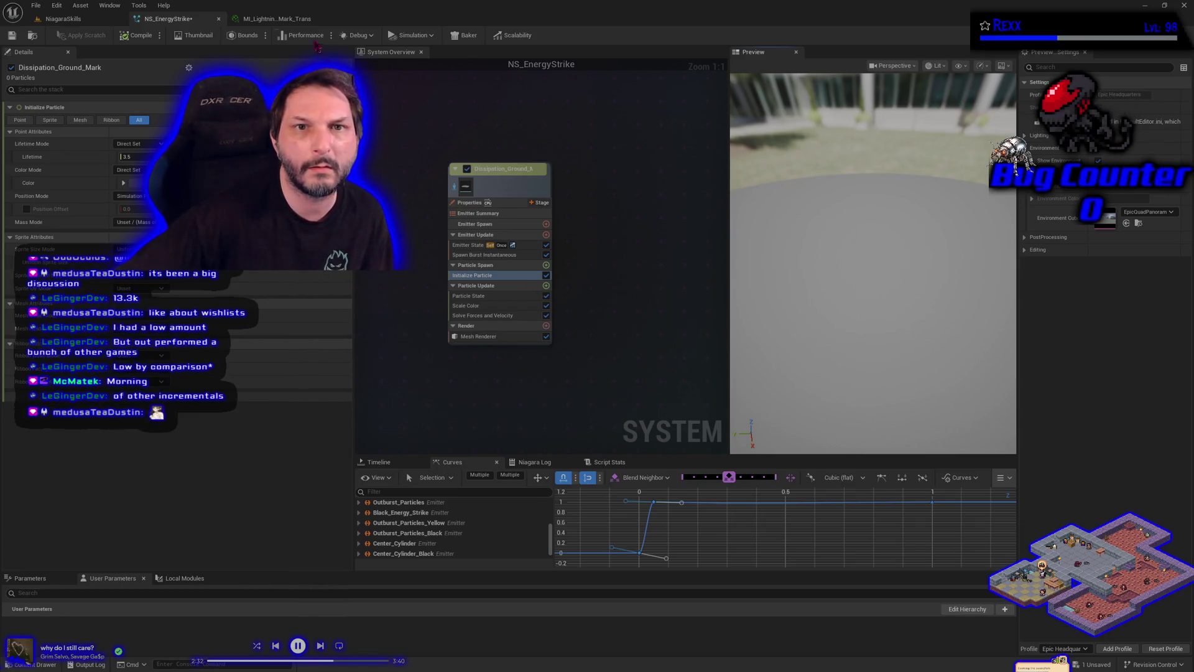
Step: Inspect the lightning mark material instance preview, then return to NS_EnergyStrike
{"action": "left_click", "coordinate": [277, 19]}
{"action": "mouse_move", "coordinate": [566, 318]}
{"action": "left_mouse_down"}
{"action": "mouse_move", "coordinate": [591, 324]}
{"action": "mouse_move", "coordinate": [591, 348]}
{"action": "left_mouse_up"}
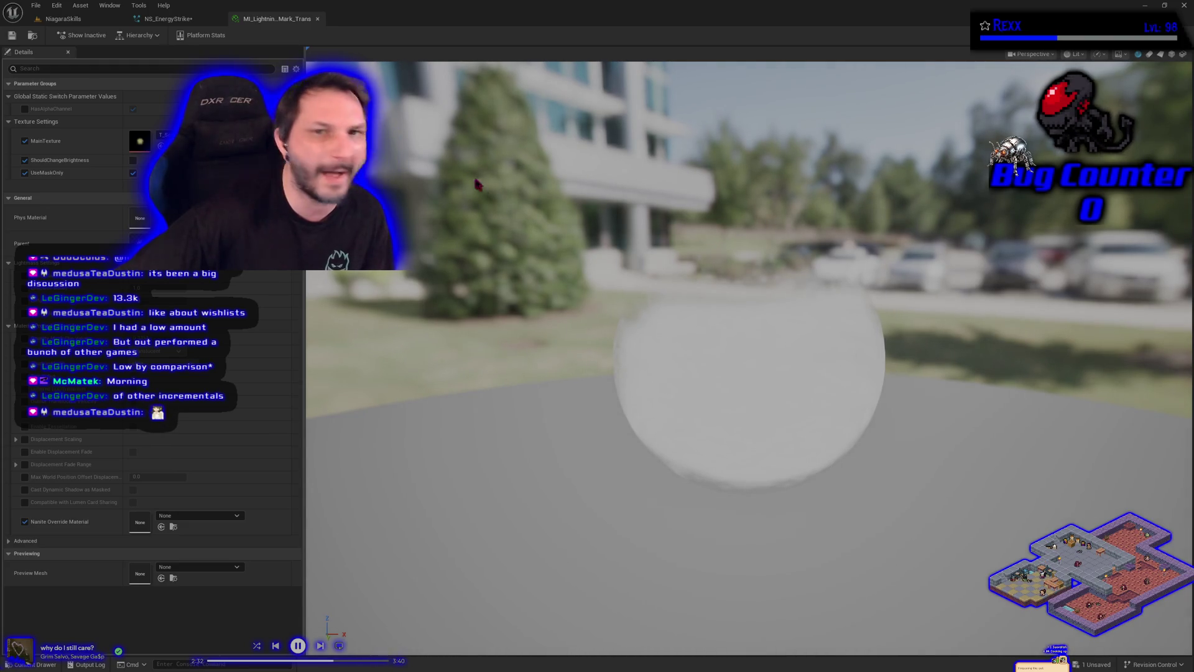
{"action": "left_click", "coordinate": [174, 18]}
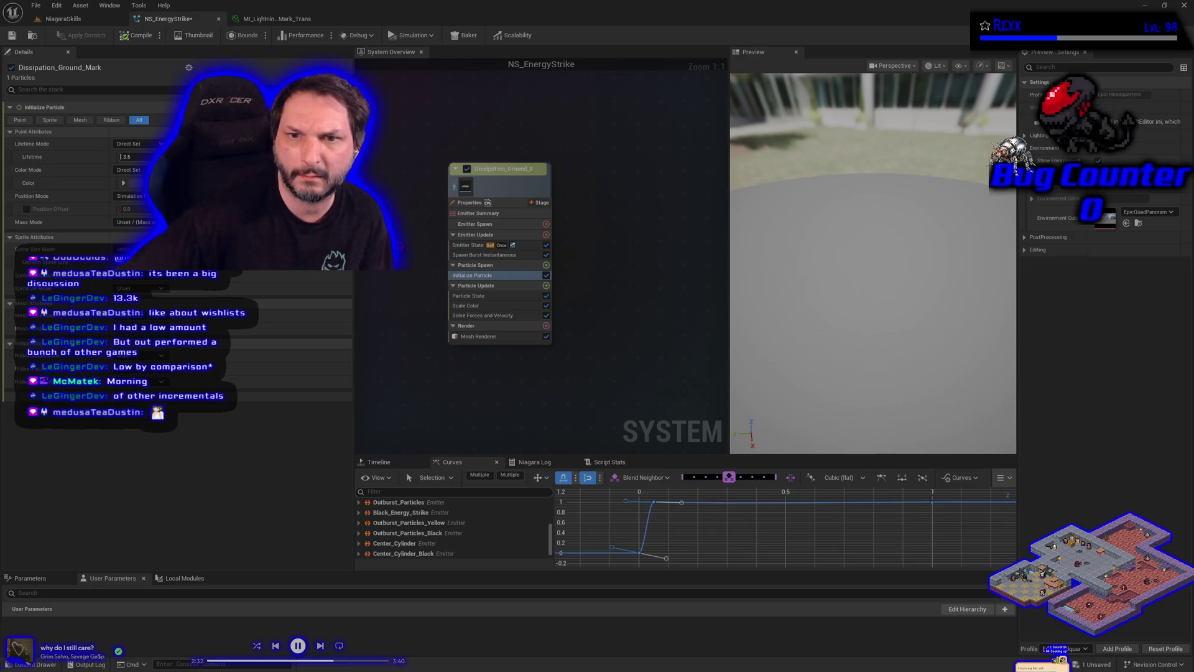
Step: Open the Mesh Renderer's explicit material MI_EnergyStrike_Trans for editing
{"action": "left_click", "coordinate": [479, 337]}
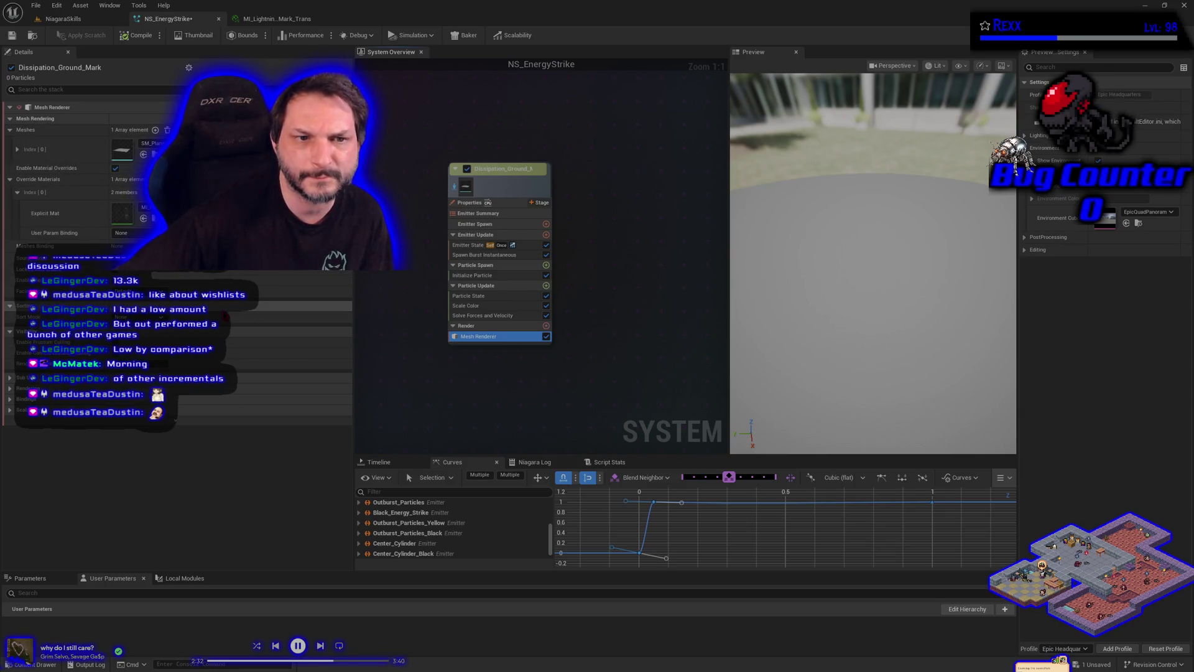
{"action": "left_click", "coordinate": [127, 215]}
{"action": "double_click", "coordinate": [127, 213]}
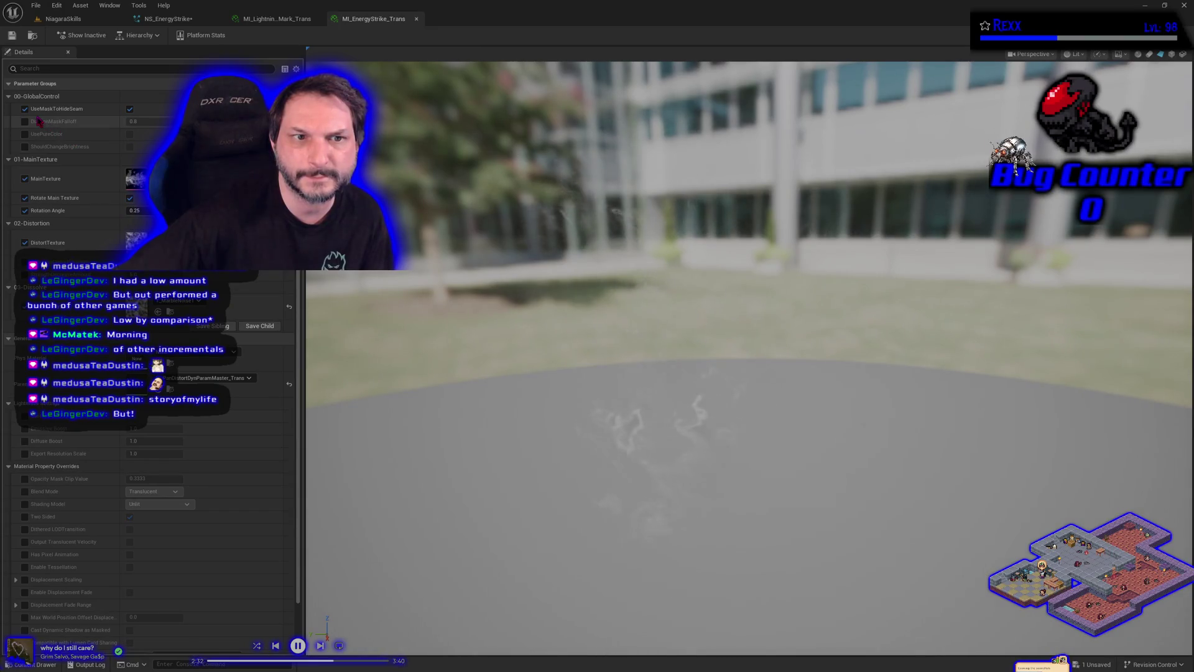
Step: Toggle Rotate Main Texture off and back on in MI_EnergyStrike_Trans to compare
{"action": "left_click", "coordinate": [130, 197]}
{"action": "left_click", "coordinate": [130, 198]}
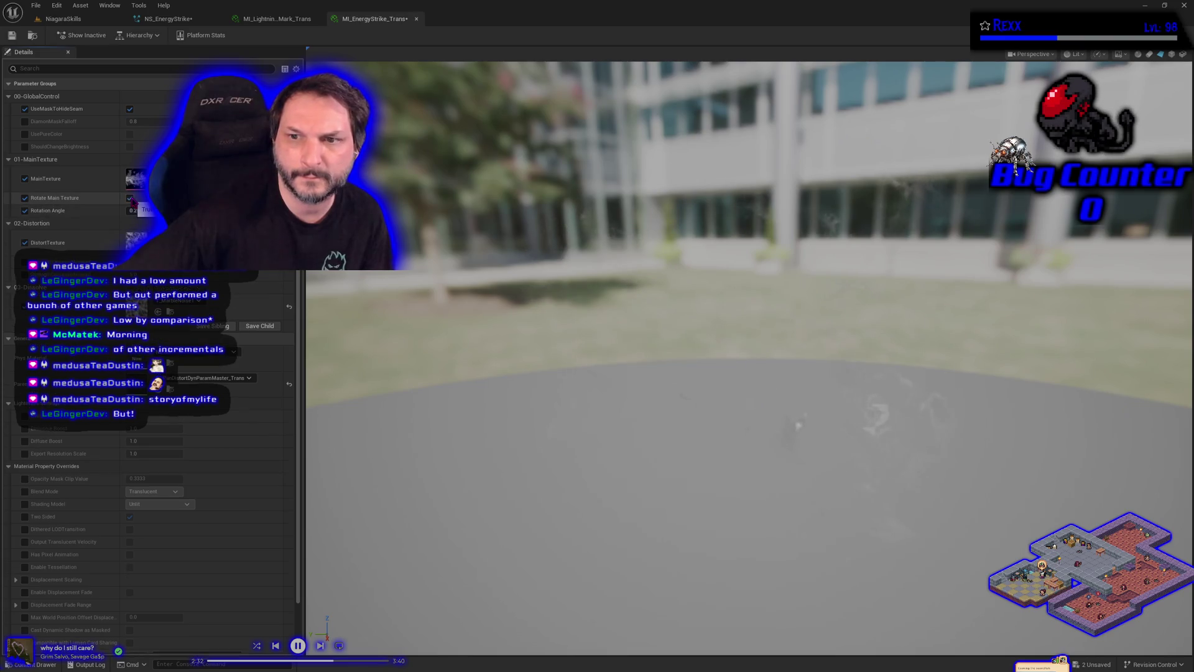
{"action": "left_click_drag", "start_coordinate": [697, 298], "coordinate": [696, 299]}
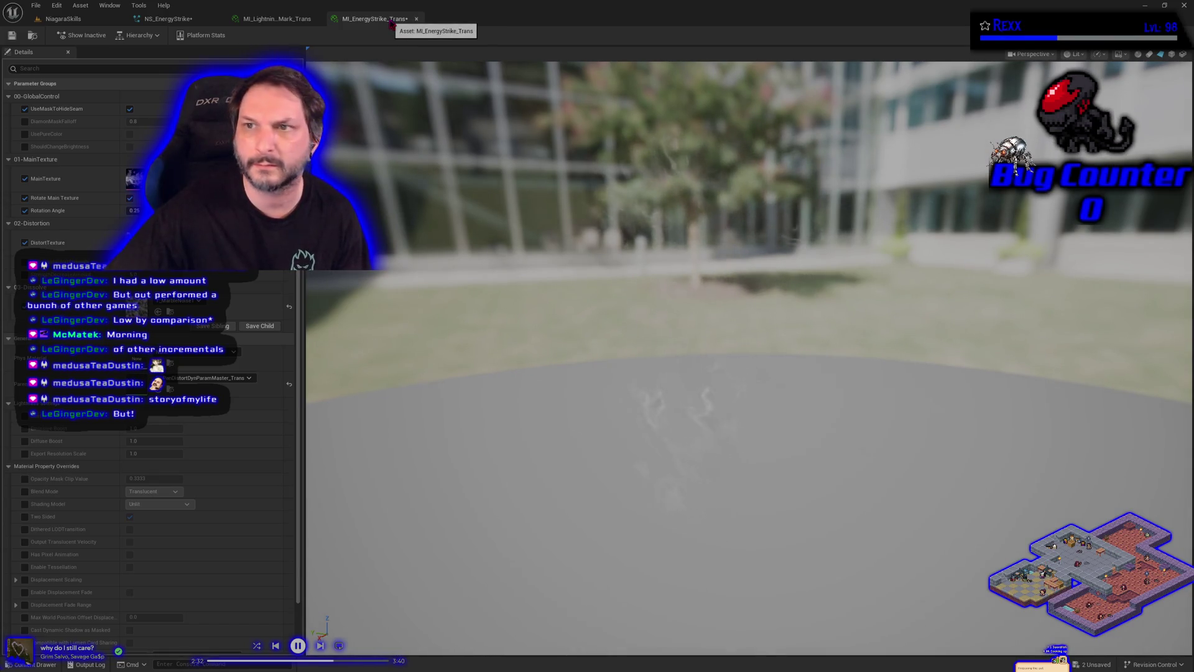
Step: Switch to MI_LightningGroundMark_Trans and toggle a texture setting off and back on
{"action": "left_click", "coordinate": [275, 19]}
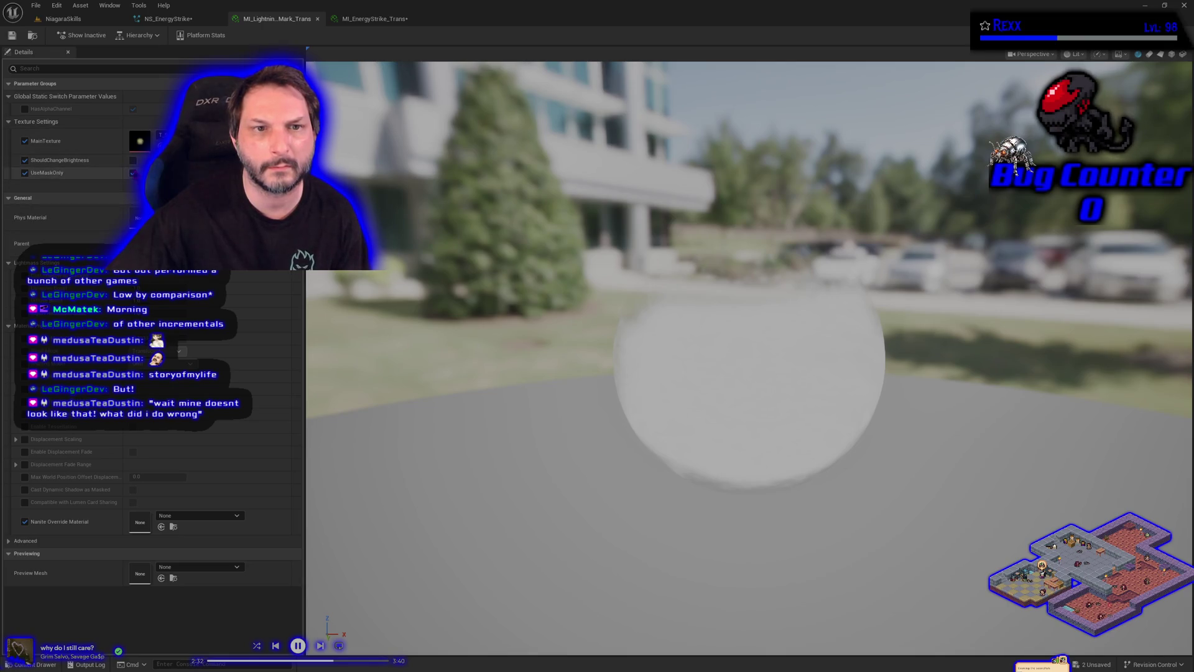
{"action": "left_click", "coordinate": [133, 172]}
{"action": "left_click", "coordinate": [133, 173]}
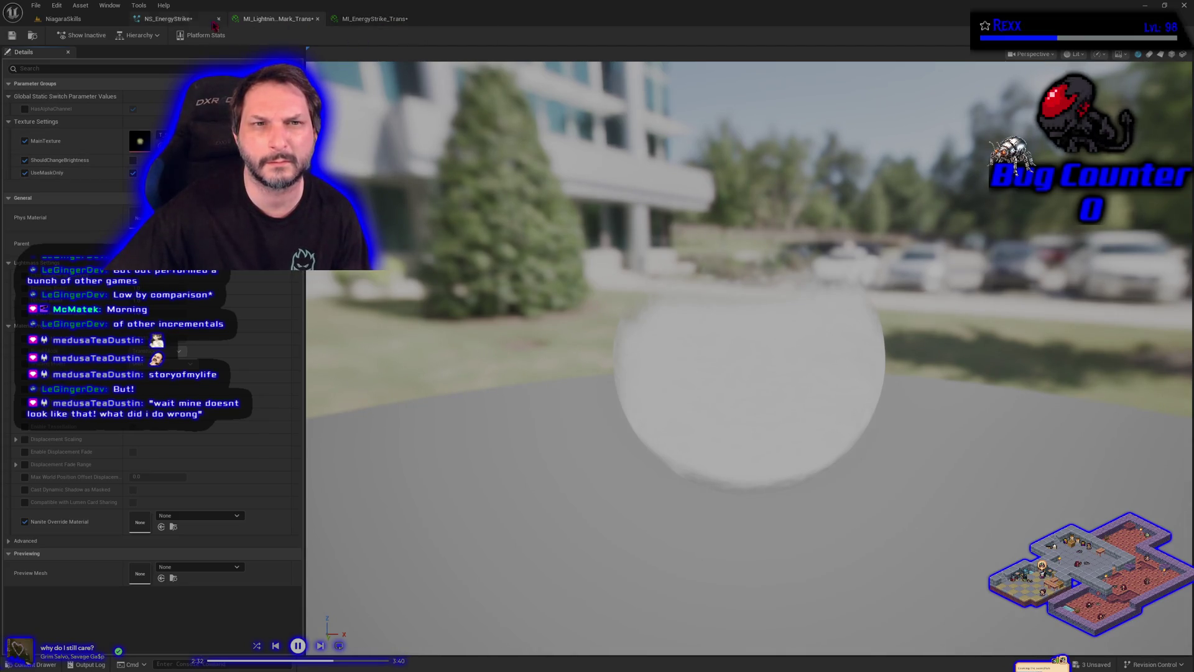
Step: Back in NS_EnergyStrike, open the Explicit Mat material choices on Dissipation_Ground_Mark's Mesh Renderer
{"action": "left_click", "coordinate": [177, 19]}
{"action": "mouse_move", "coordinate": [796, 267]}
{"action": "left_mouse_down"}
{"action": "mouse_move", "coordinate": [803, 330]}
{"action": "mouse_move", "coordinate": [802, 292]}
{"action": "left_mouse_up"}
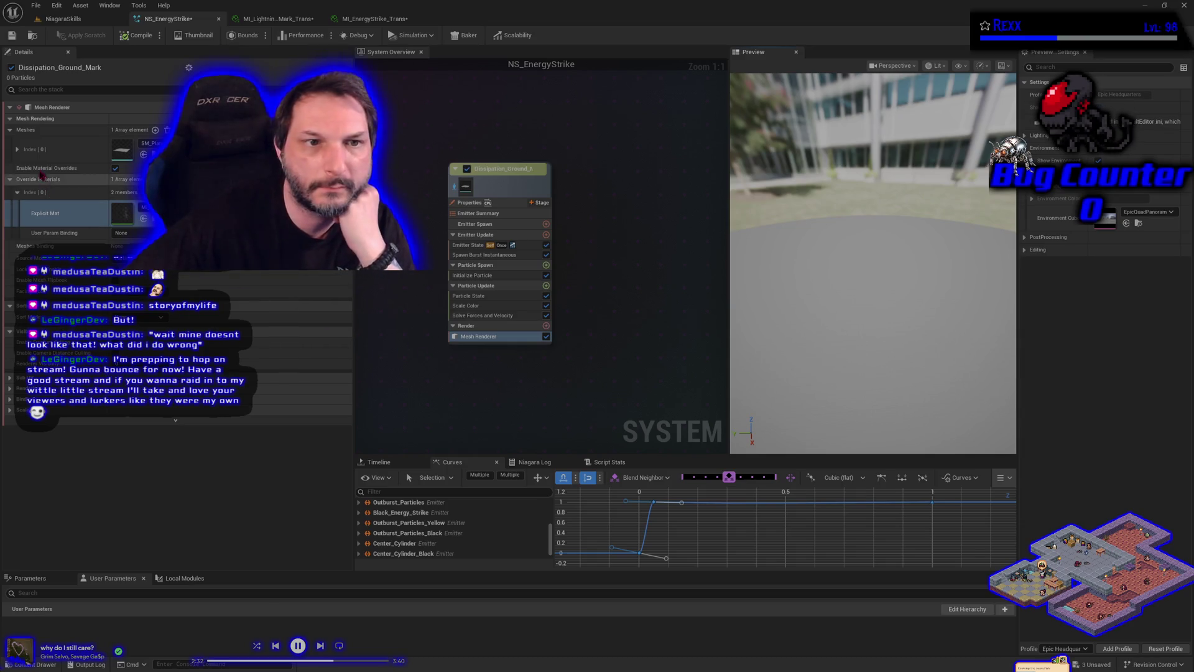
{"action": "left_click", "coordinate": [18, 149]}
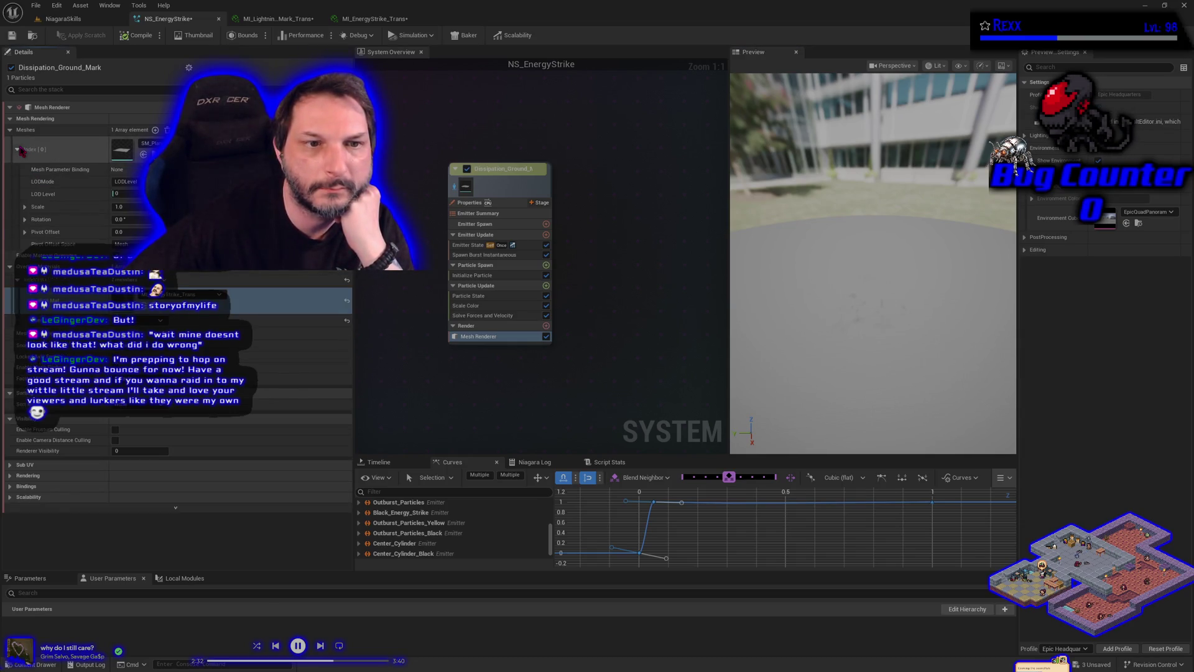
{"action": "left_click", "coordinate": [18, 149]}
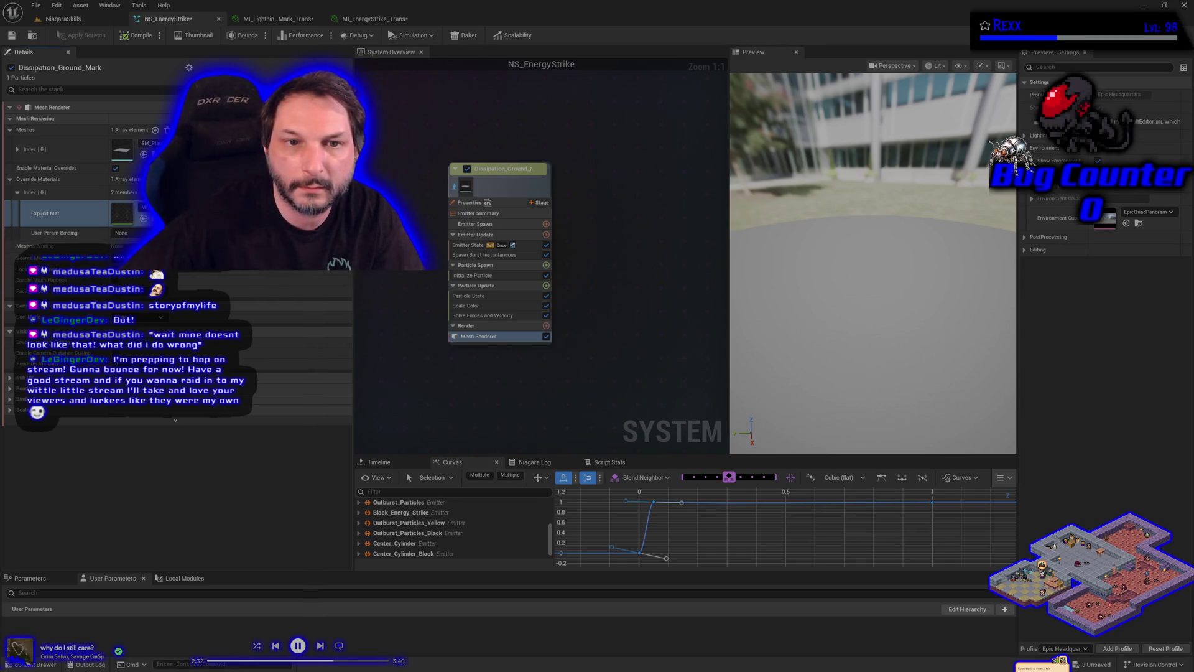
{"action": "left_click", "coordinate": [167, 213]}
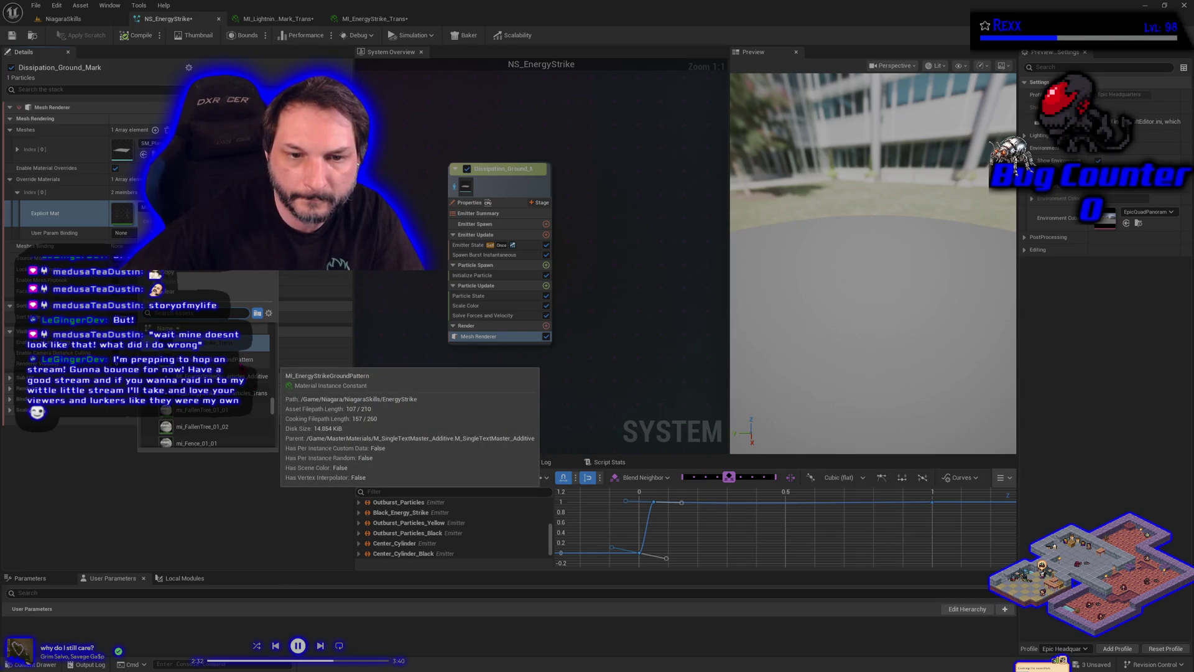
Step: Drop MI_LightningGroundMark_Trans from the Content Drawer into the Explicit Mat slot, then save
{"action": "left_click", "coordinate": [60, 569]}
{"action": "key", "text": "ctrl+space"}
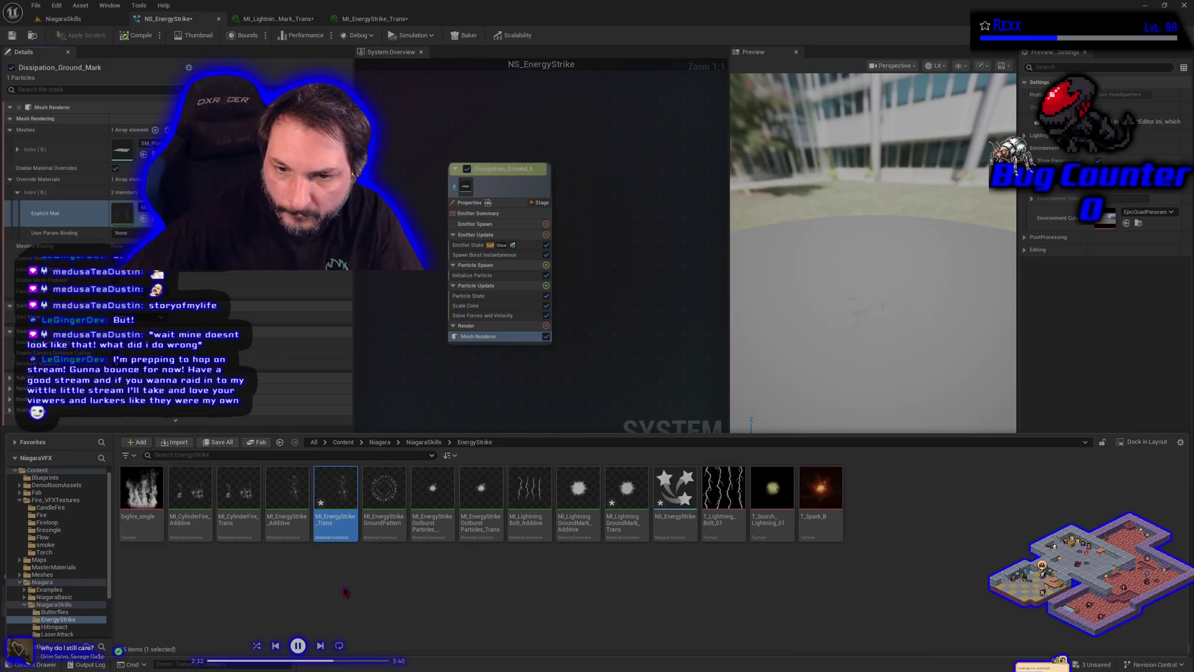
{"action": "left_click_drag", "start_coordinate": [626, 516], "coordinate": [122, 225]}
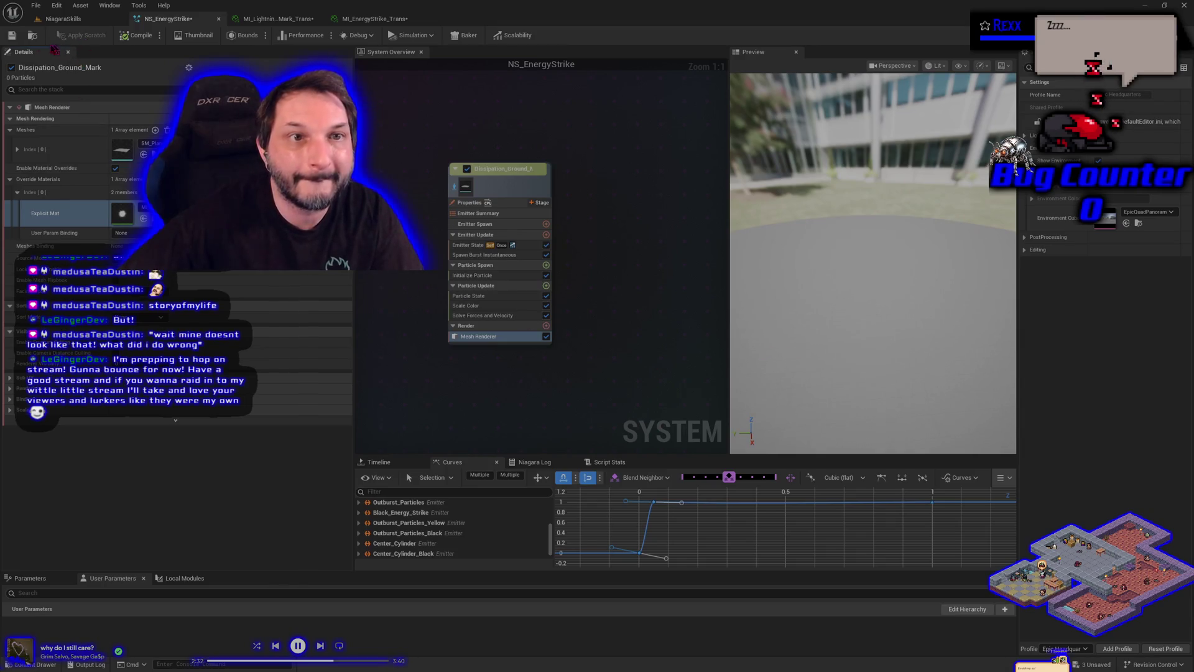
{"action": "left_click", "coordinate": [12, 35]}
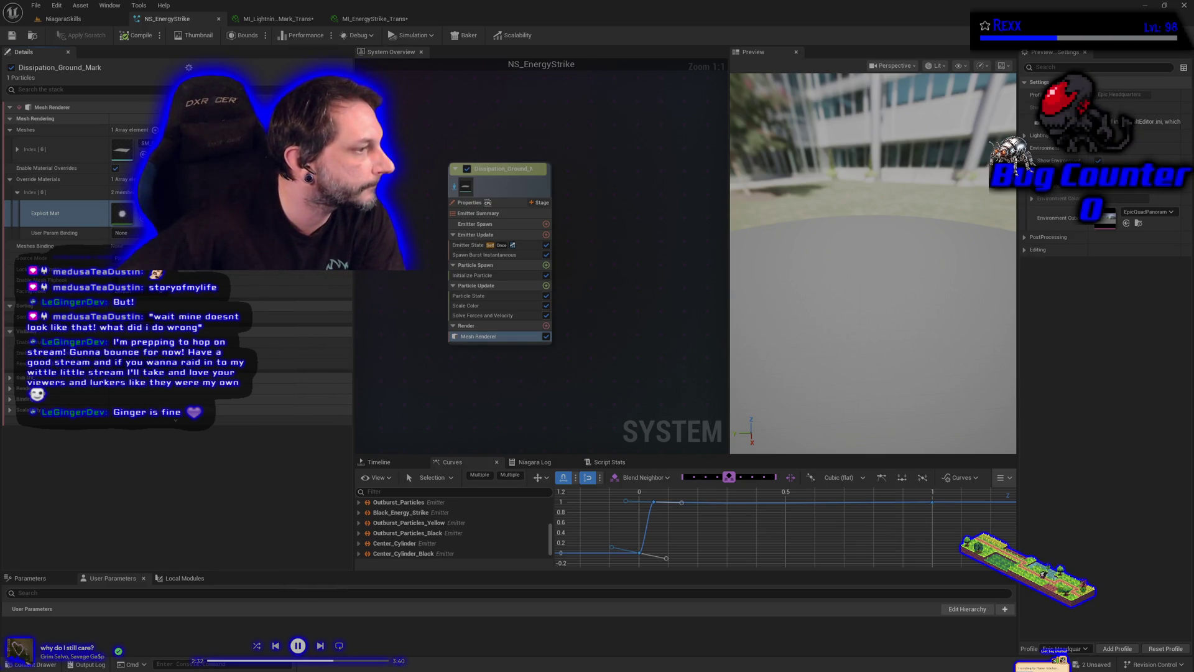
{"action": "left_click", "coordinate": [471, 246]}
Step: Set the Initialize Particle Color to pure black (000000FF) and save NS_EnergyStrike
{"action": "left_click", "coordinate": [475, 275]}
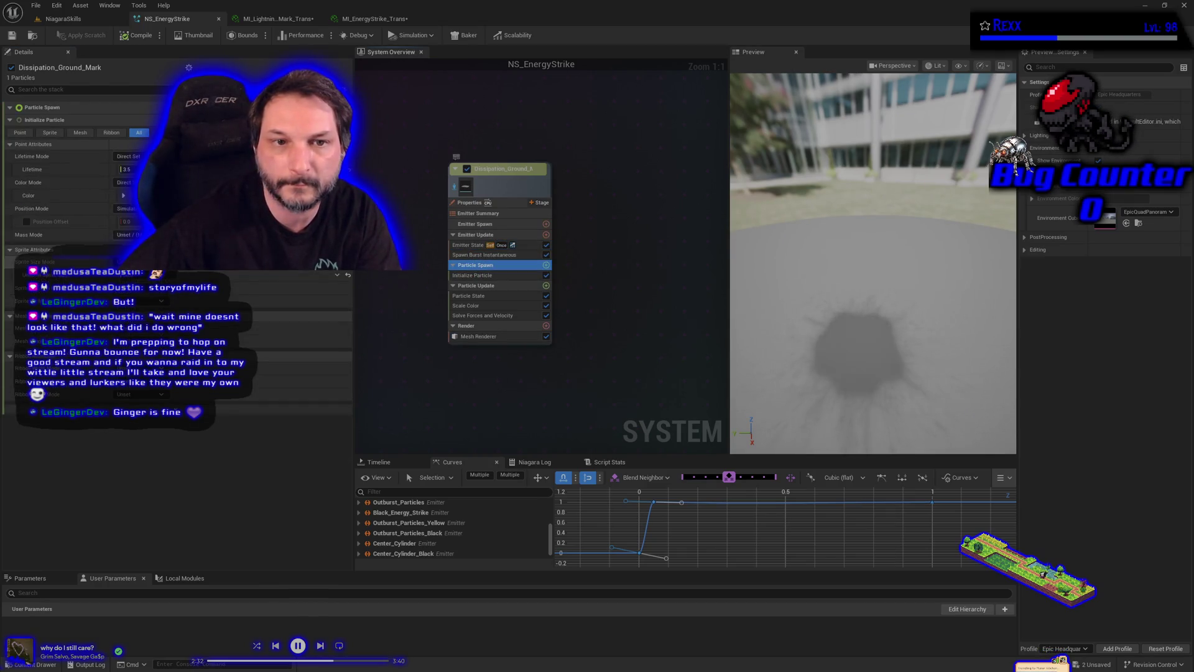
{"action": "left_click", "coordinate": [134, 195]}
{"action": "left_click_drag", "start_coordinate": [291, 313], "coordinate": [290, 323]}
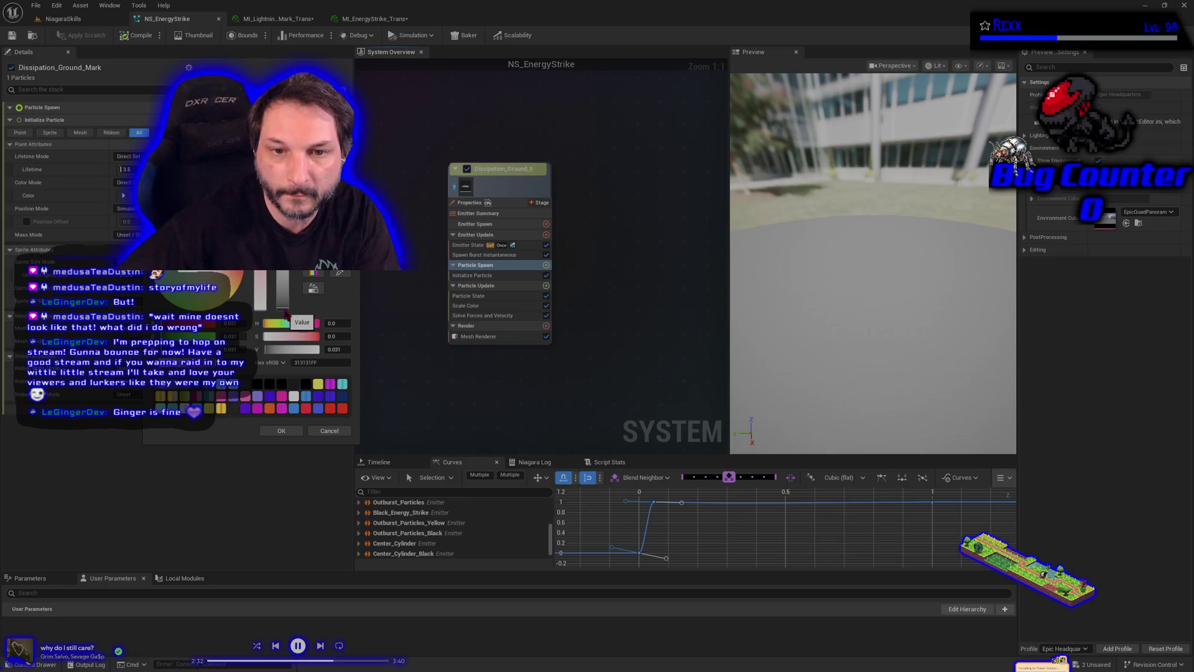
{"action": "left_click", "coordinate": [280, 431]}
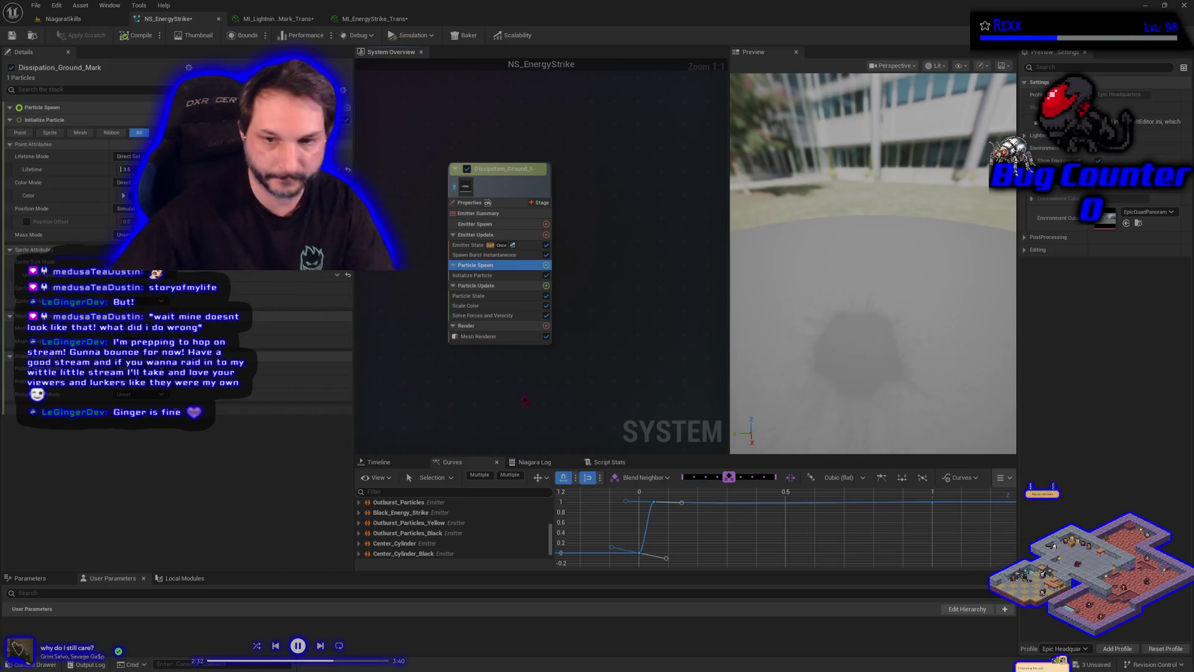
{"action": "key", "text": "ctrl+s"}
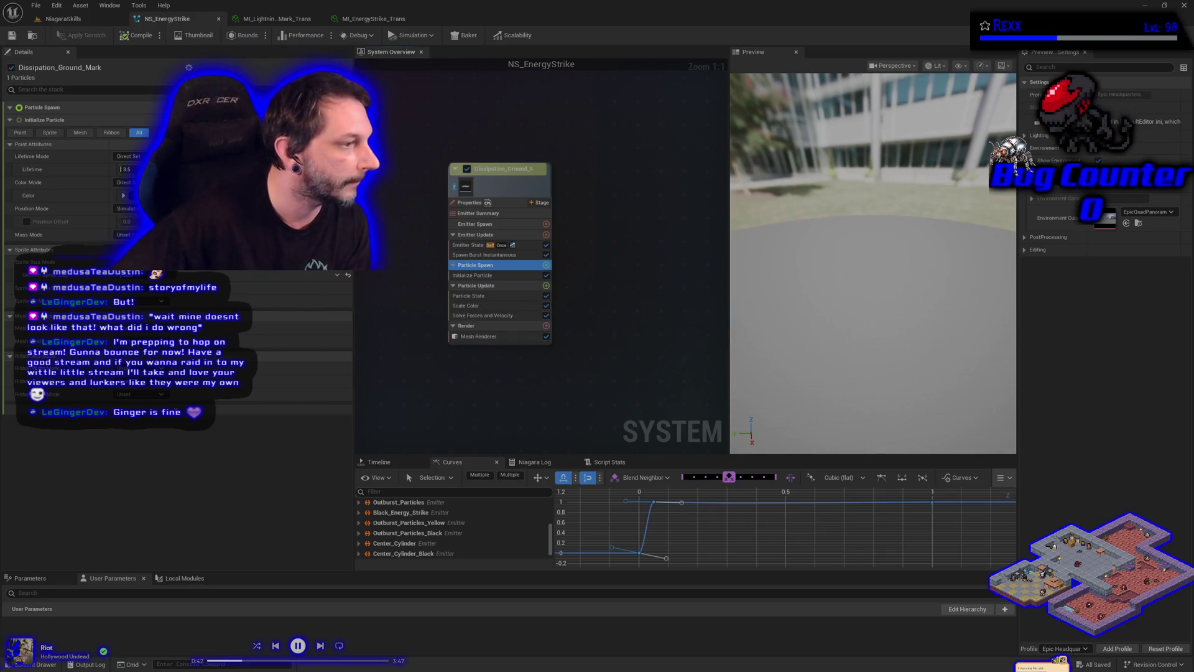
{"action": "left_click", "coordinate": [321, 647]}
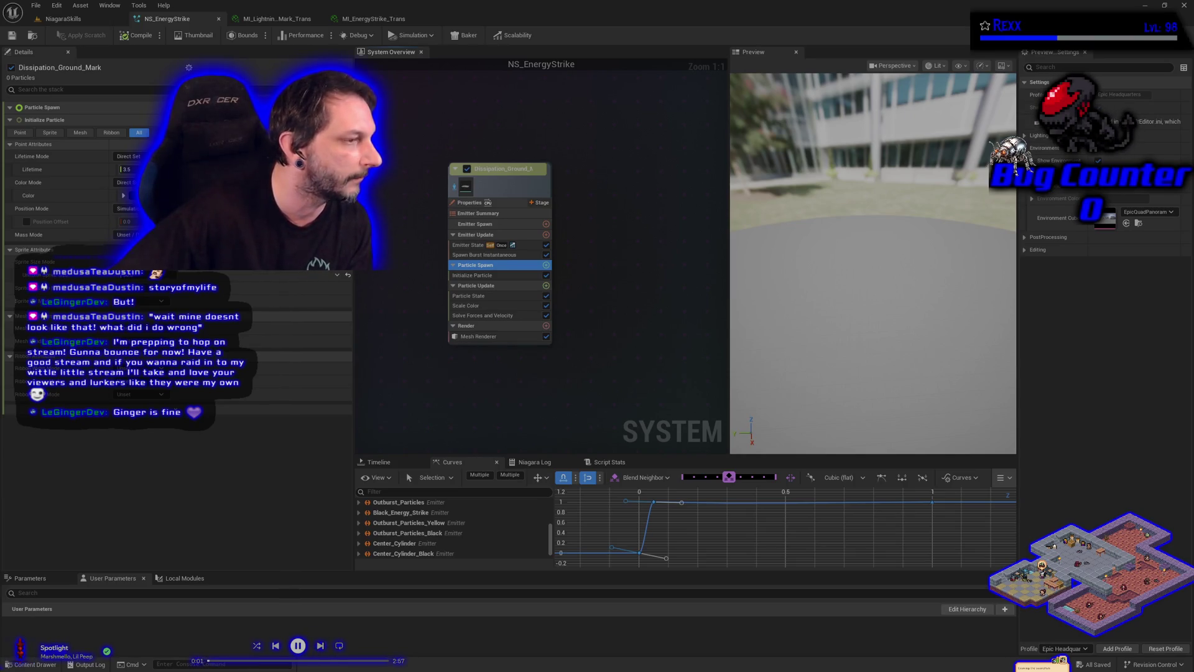
{"action": "left_click", "coordinate": [300, 643]}
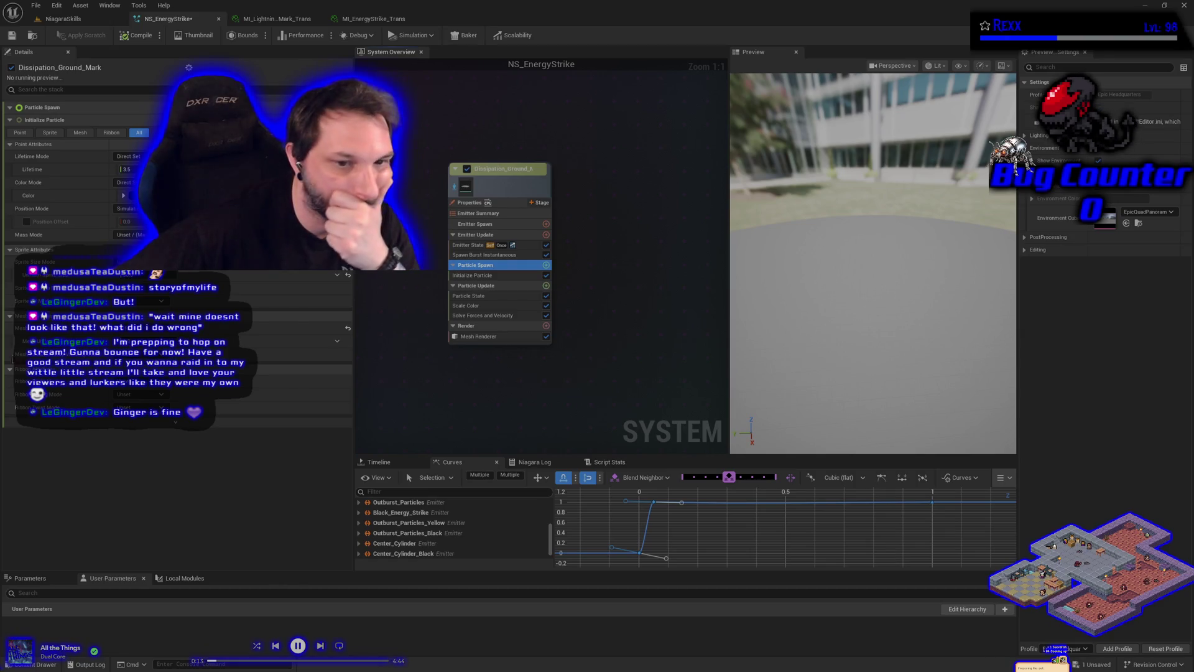
{"action": "left_click", "coordinate": [375, 492]}
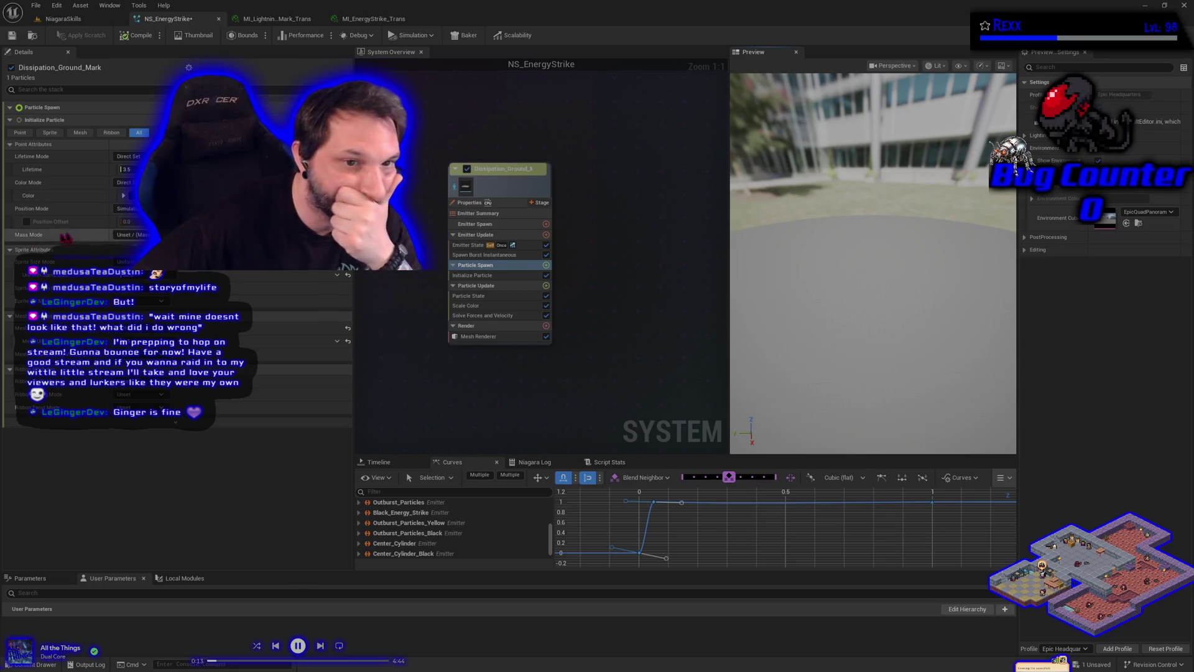
{"action": "left_click", "coordinate": [468, 245]}
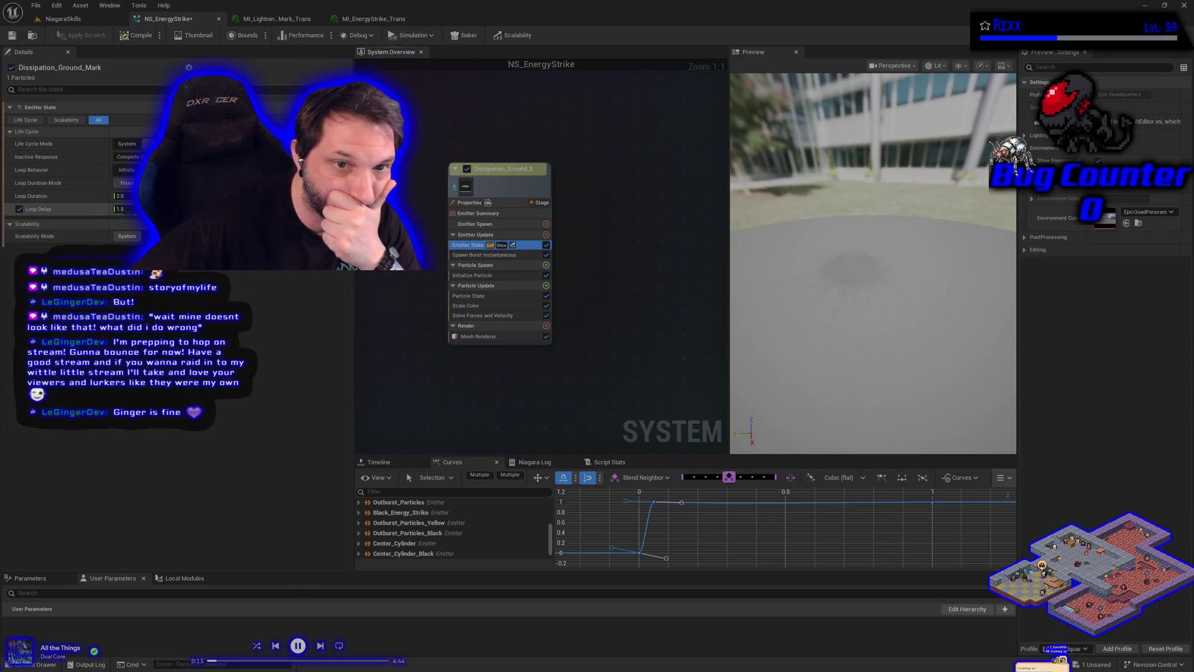
Step: Set the Dissipation_Ground_Mark emitter's Loop Delay to 3.5
{"action": "left_click_drag", "start_coordinate": [116, 209], "coordinate": [143, 209]}
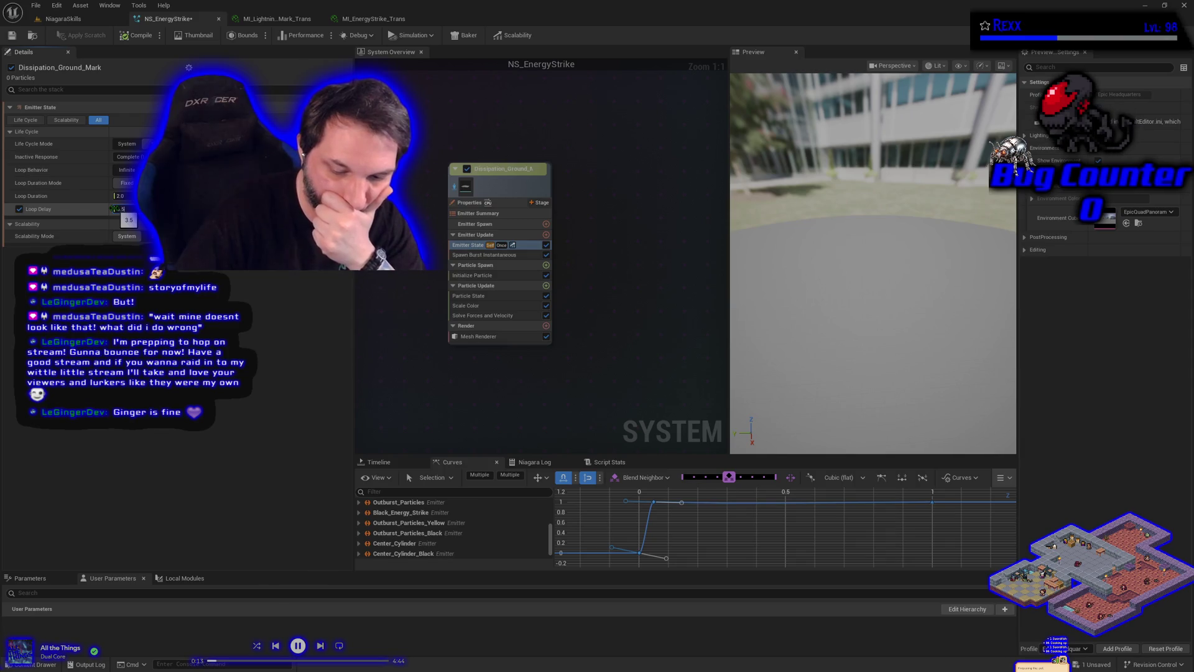
{"action": "left_click", "coordinate": [121, 209]}
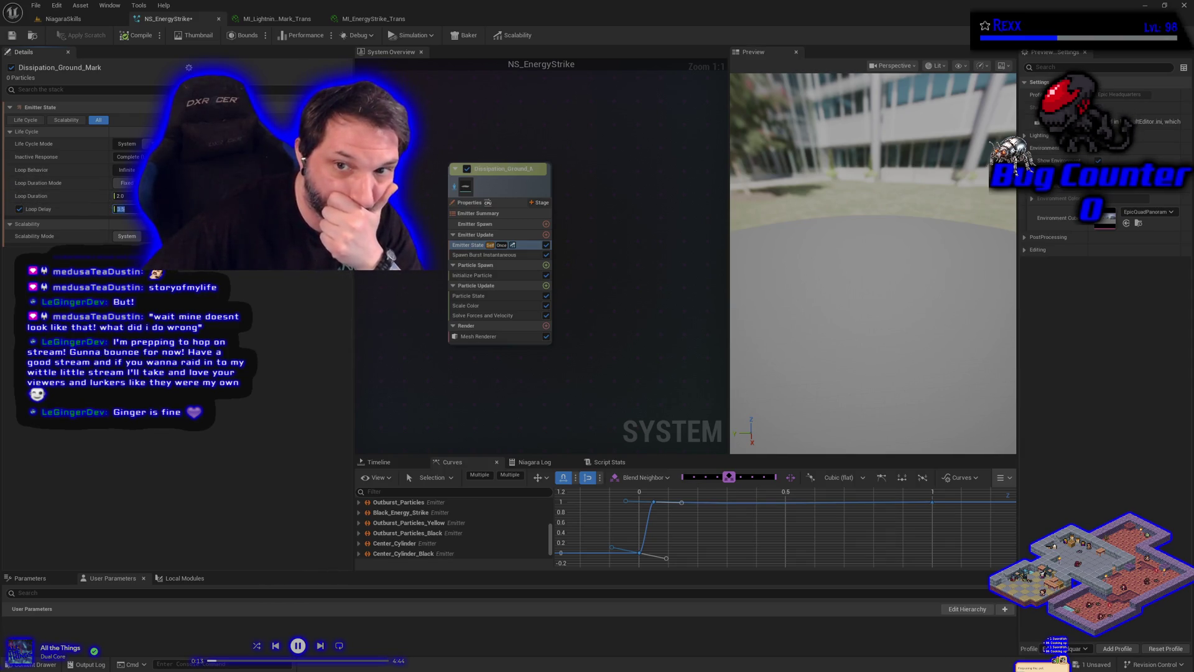
{"action": "key", "text": "Return"}
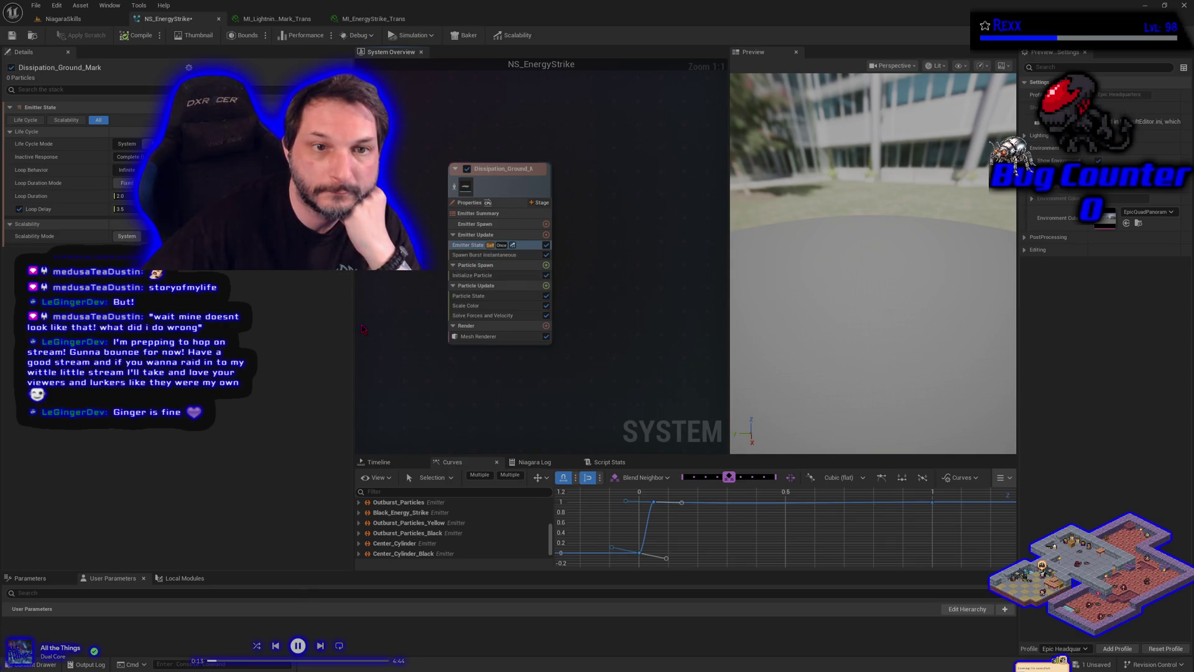
{"action": "left_click", "coordinate": [474, 275]}
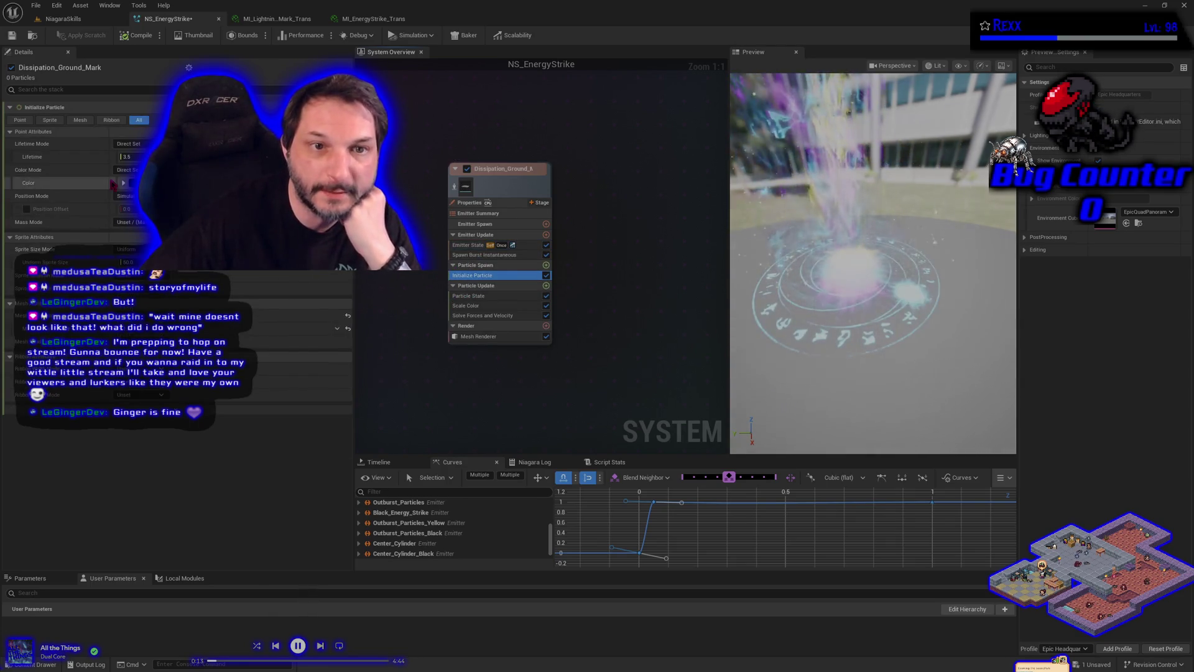
Step: Check the particle Lifetime, then show the Scale Color module and its Scale Alpha curve
{"action": "left_click", "coordinate": [128, 157]}
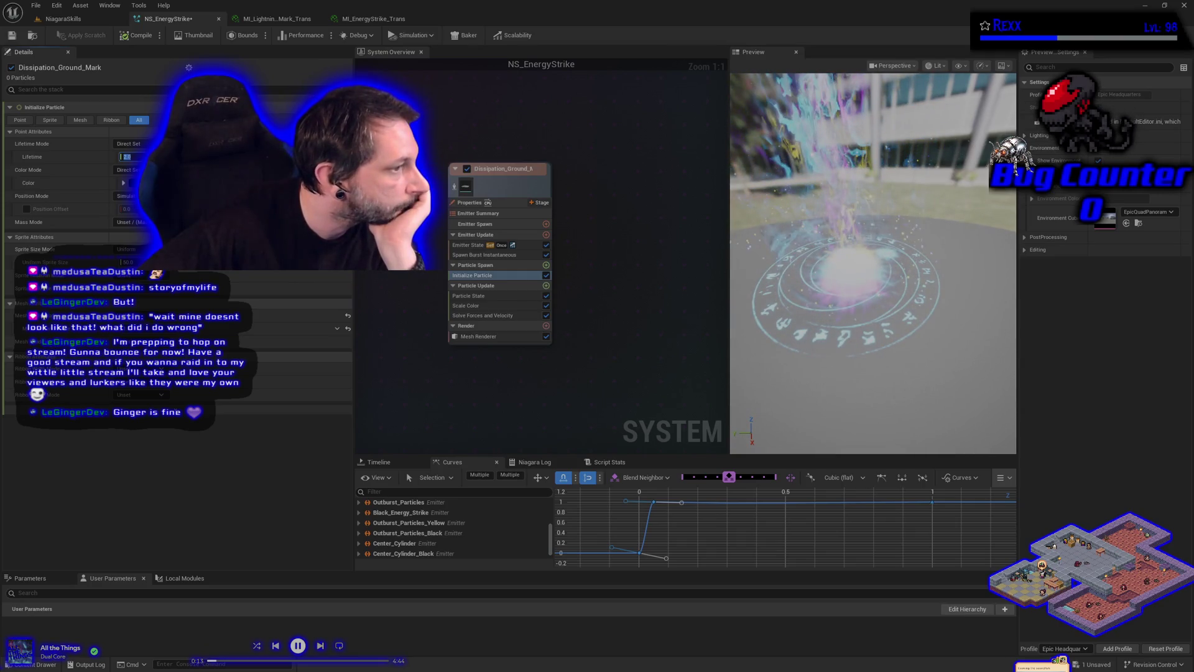
{"action": "left_click", "coordinate": [496, 306]}
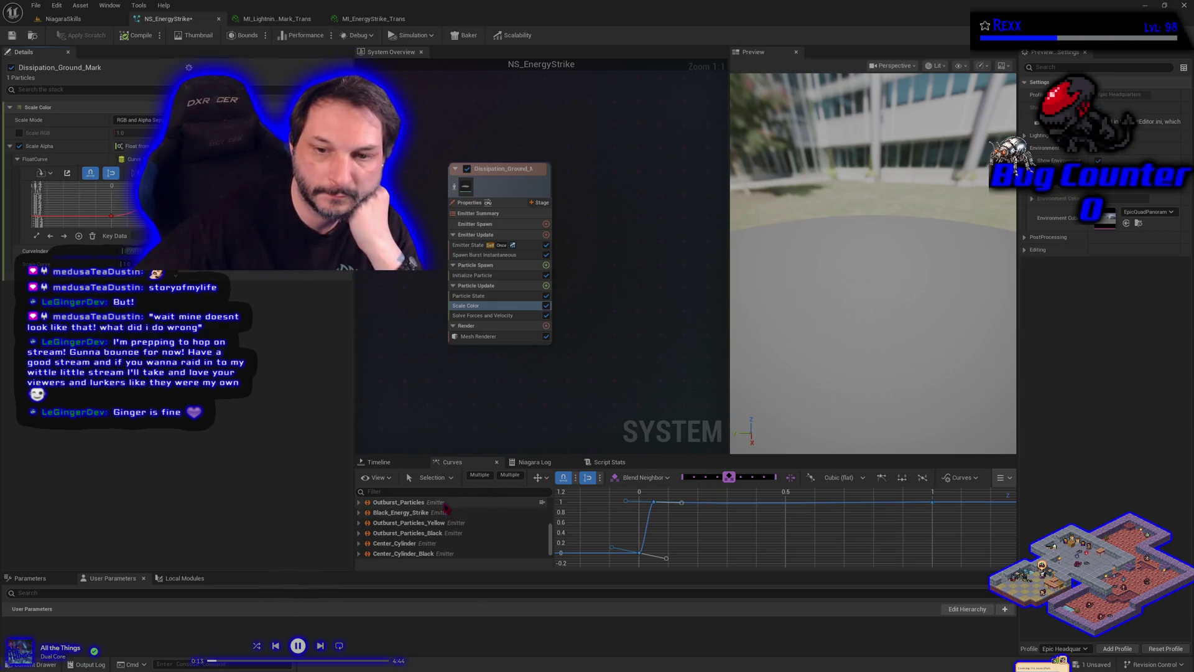
Step: In the Curves tab, show Dissipation_Ground_Mark's Scale Color > Scale Alpha curve
{"action": "scroll", "coordinate": [436, 515], "scroll_direction": "down", "scroll_amount": 1}
{"action": "left_click", "coordinate": [359, 553]}
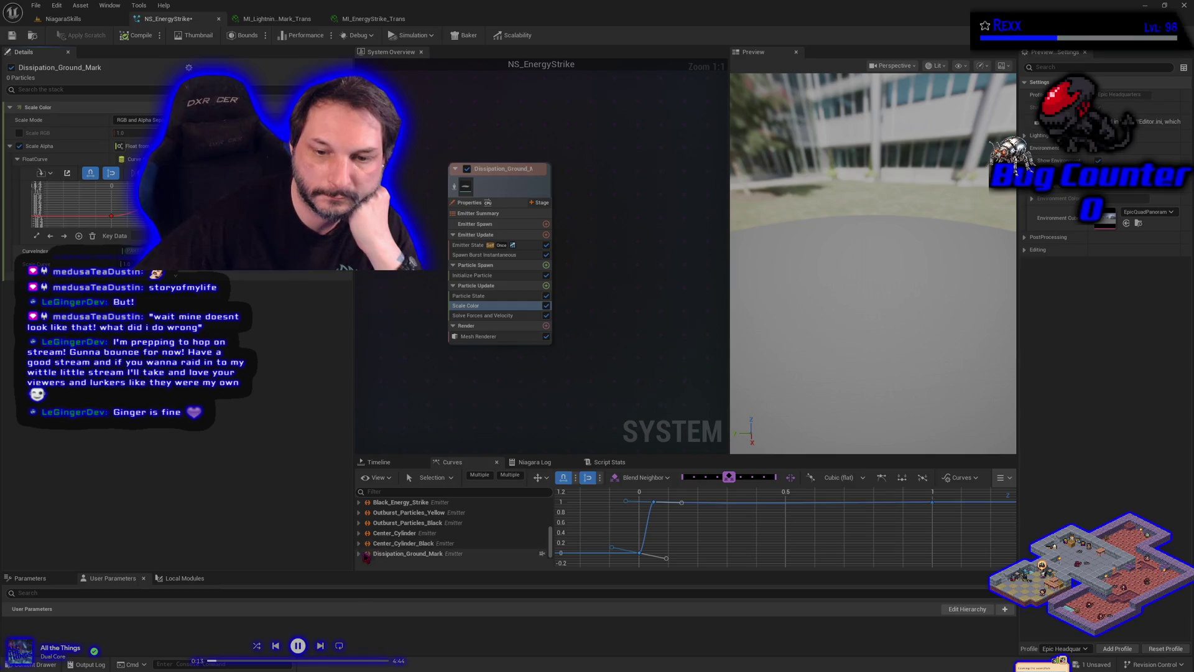
{"action": "left_click", "coordinate": [363, 553]}
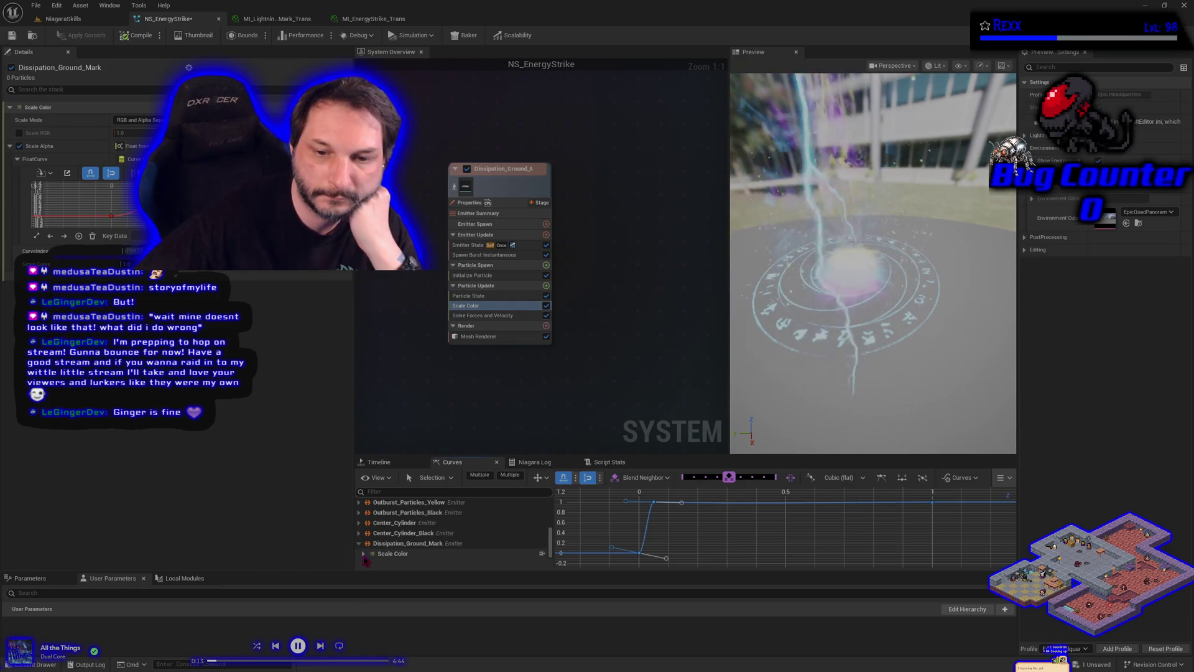
{"action": "left_click", "coordinate": [391, 553]}
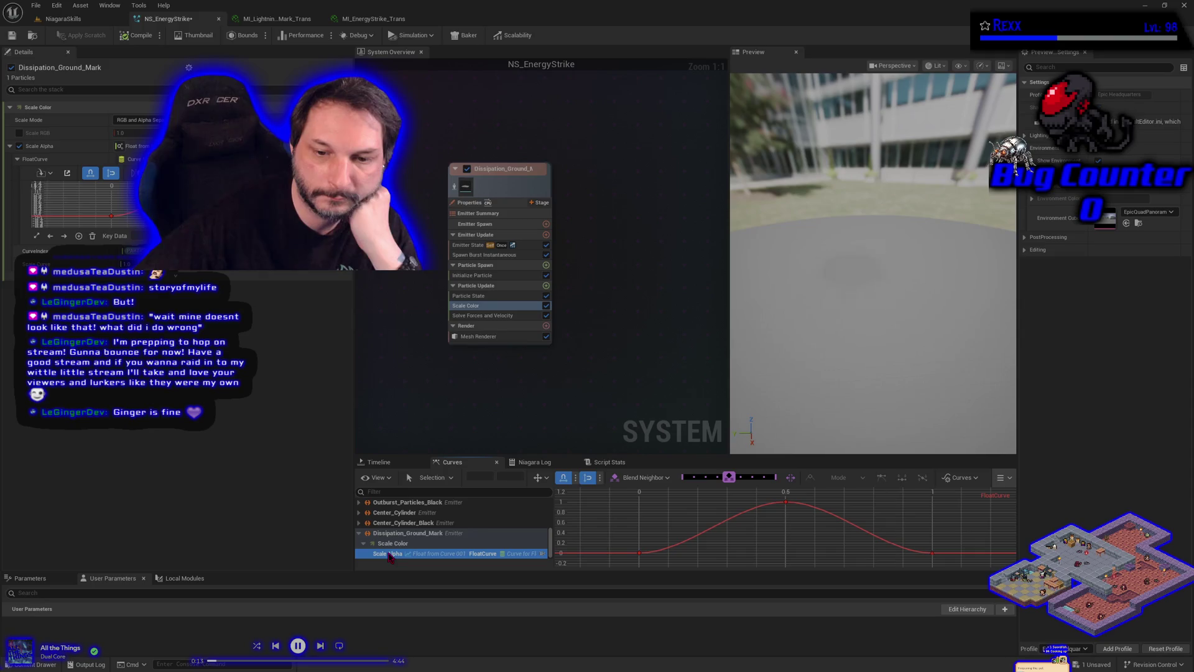
Step: Move the Scale Alpha peak key from time 0.5 to 0.1
{"action": "left_click", "coordinate": [786, 503]}
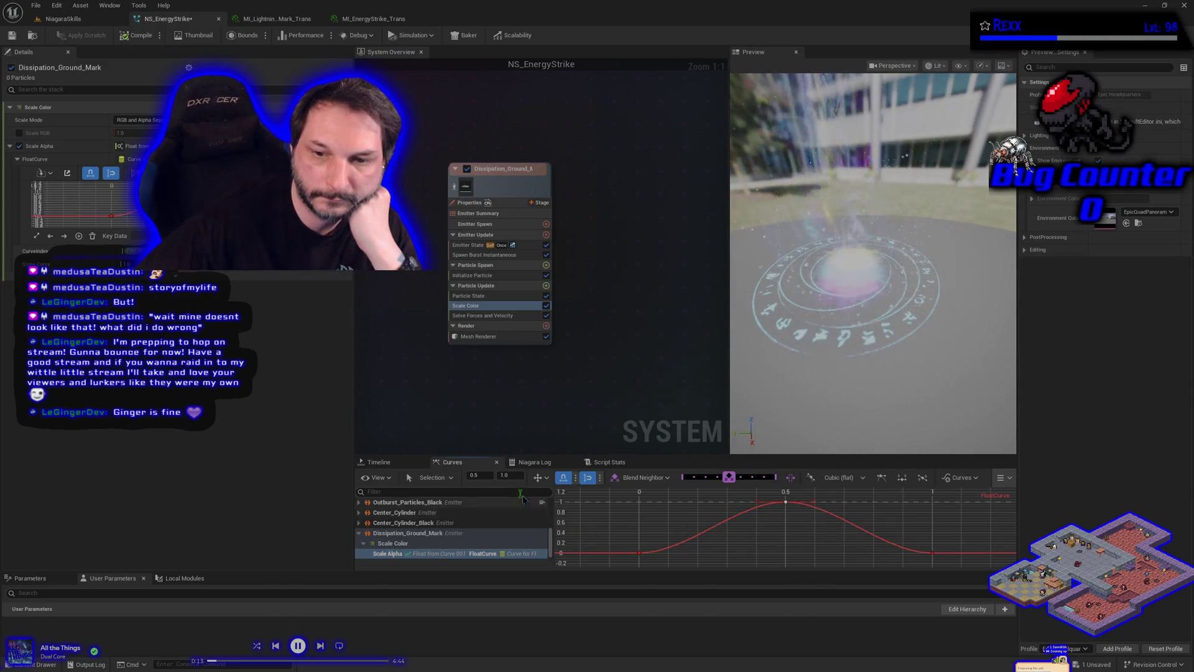
{"action": "left_click", "coordinate": [474, 476]}
{"action": "type", "text": "0.1"}
{"action": "key", "text": "Return"}
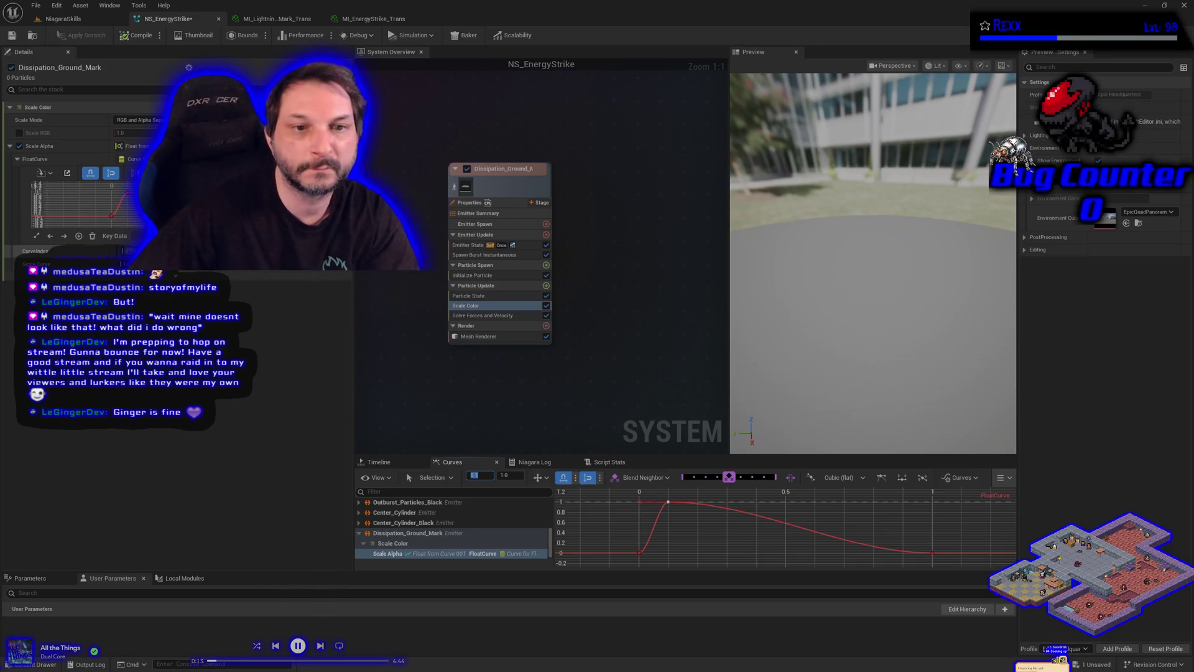
{"action": "left_click", "coordinate": [474, 275]}
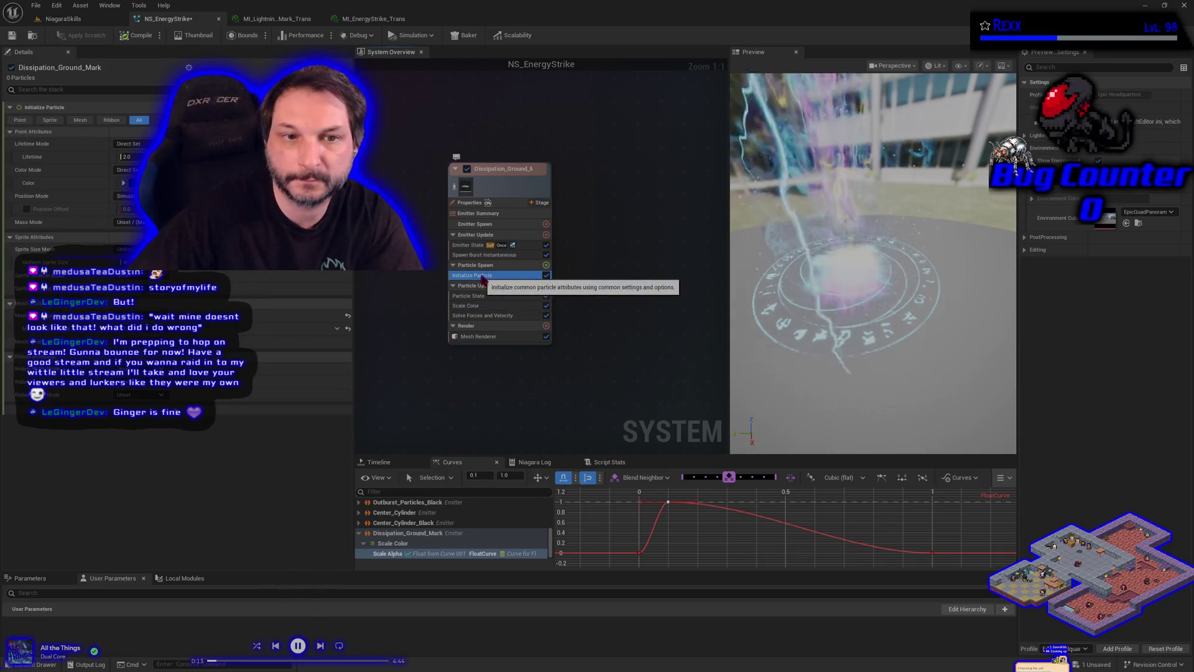
Step: Add a Scale Alpha key at time 0.6 with value 1, then select the last two keys
{"action": "left_click", "coordinate": [470, 247]}
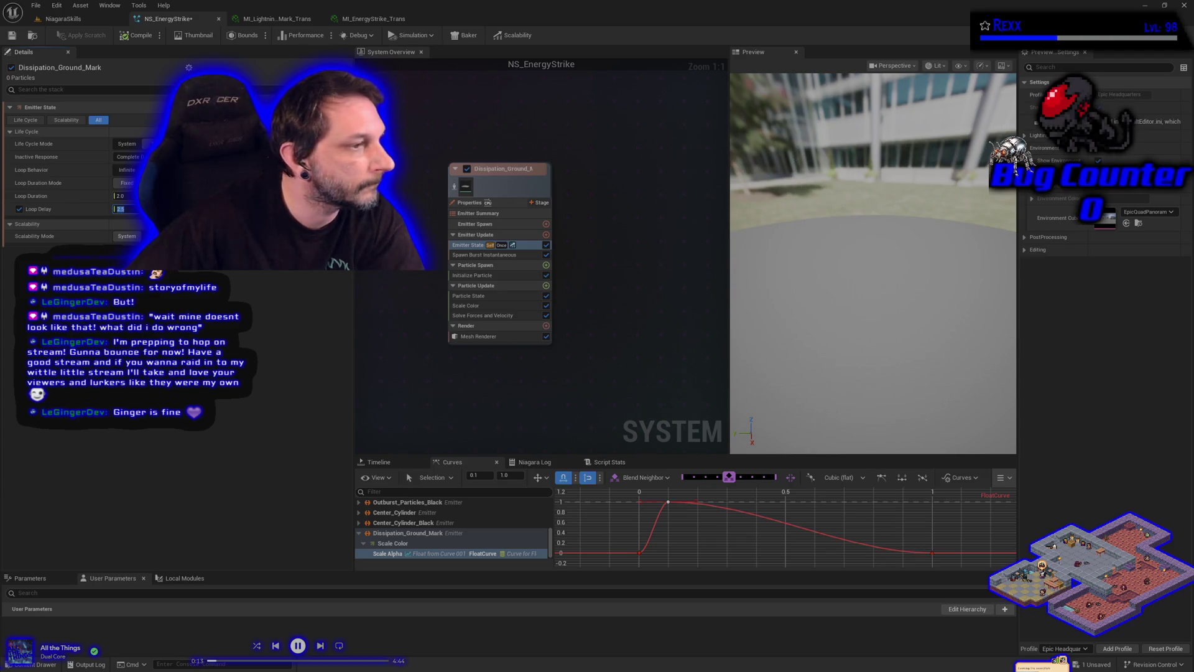
{"action": "middle_click", "coordinate": [844, 541]}
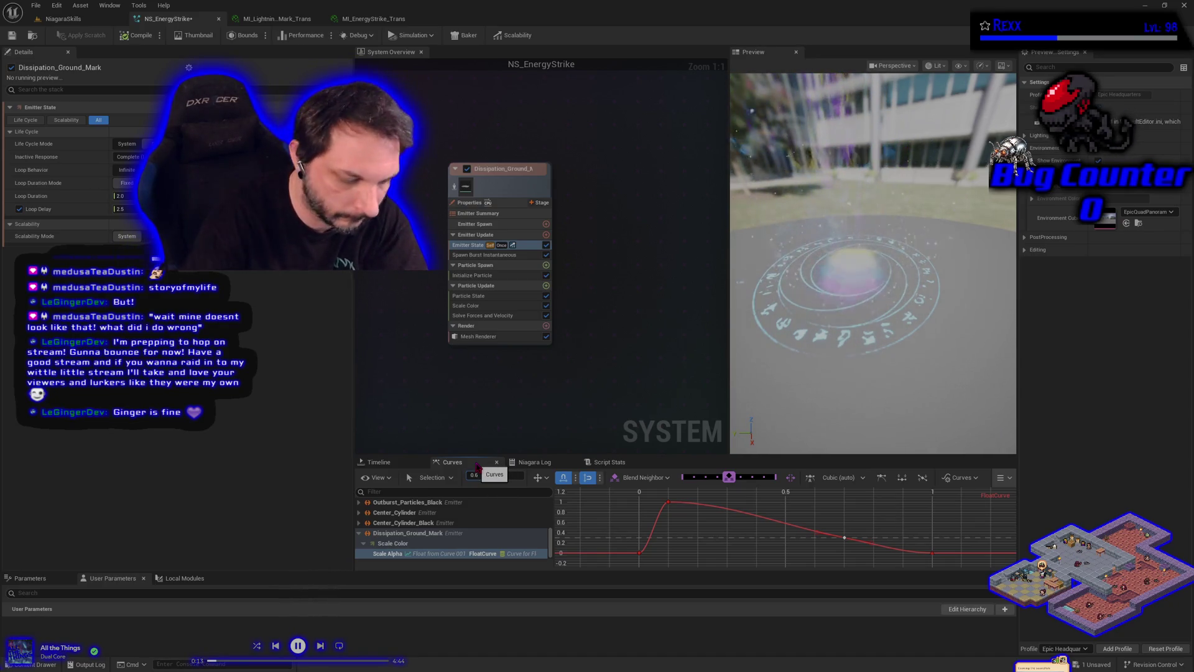
{"action": "key", "text": "Return"}
{"action": "type", "text": "1"}
{"action": "key", "text": "Return"}
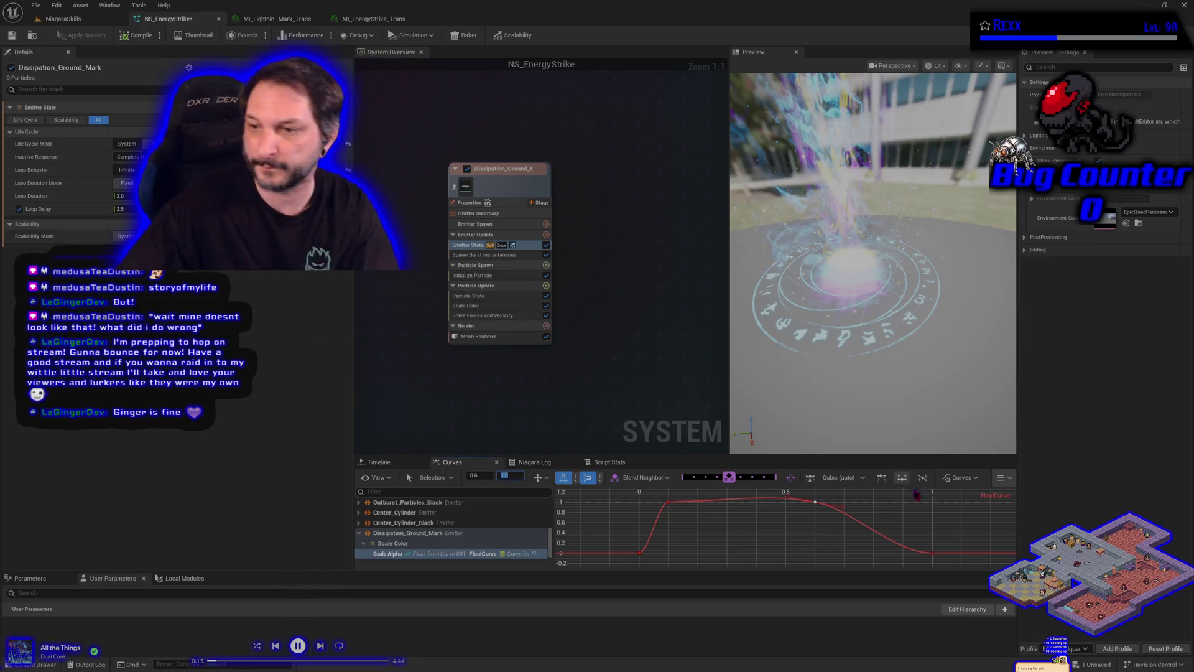
{"action": "left_click_drag", "start_coordinate": [933, 559], "coordinate": [804, 497]}
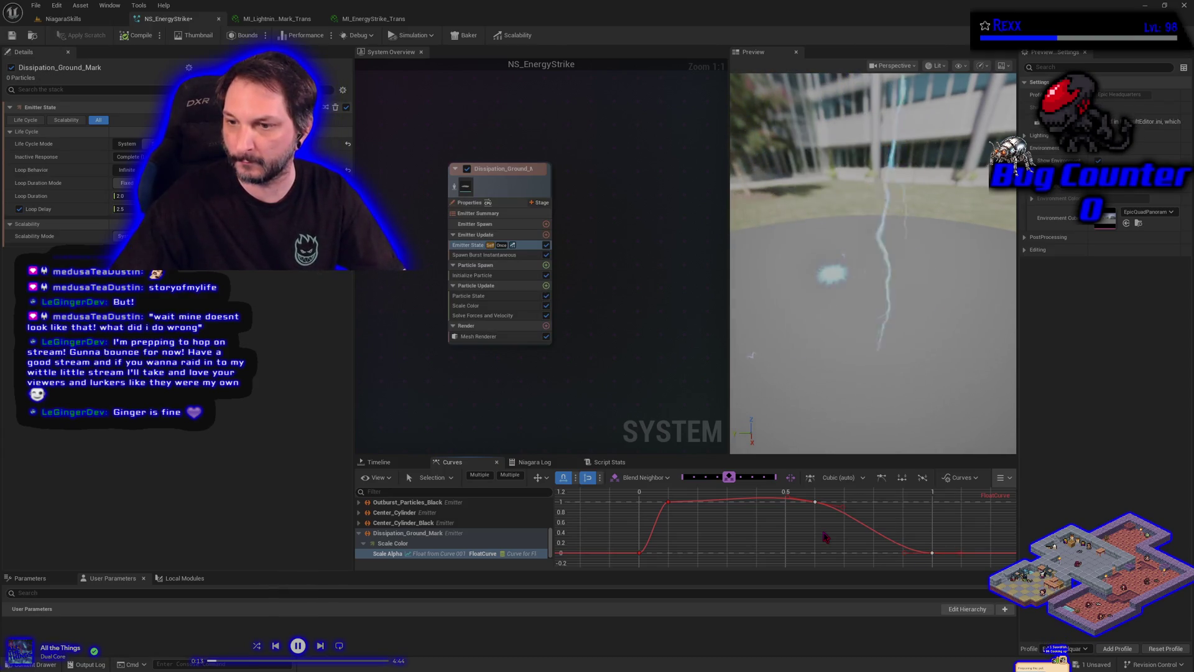
{"action": "left_click", "coordinate": [880, 564]}
{"action": "left_click_drag", "start_coordinate": [947, 564], "coordinate": [808, 495]}
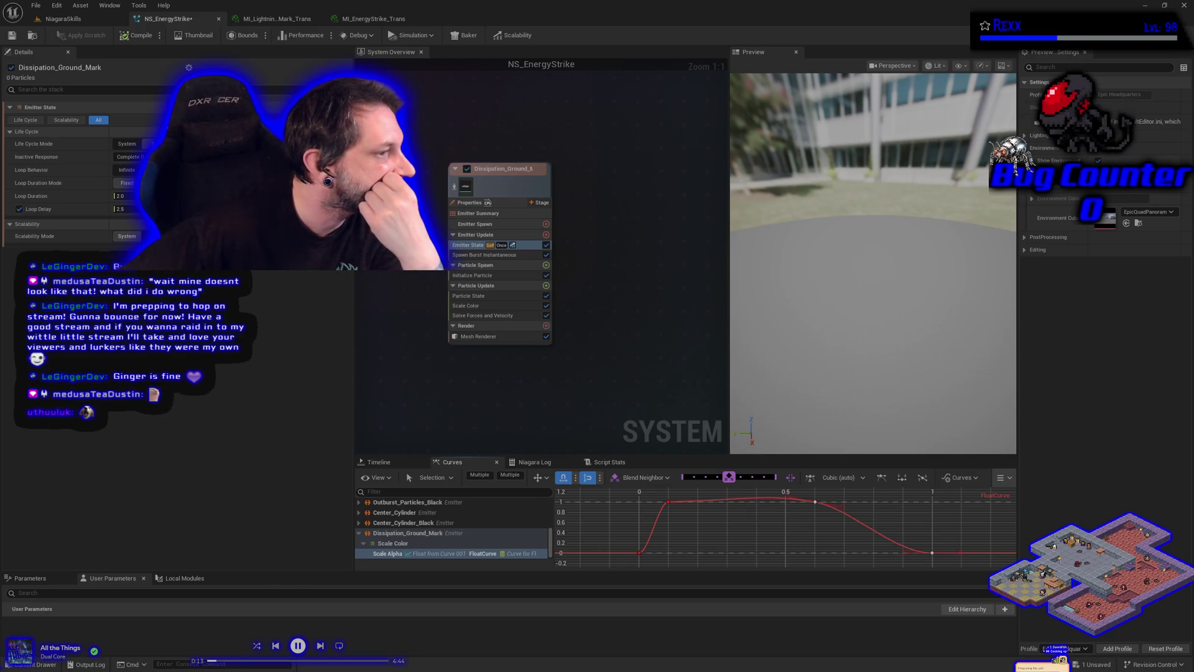
Step: Move the Scale Alpha fade-in peak key from 0.1 to 0.2
{"action": "left_click", "coordinate": [668, 501]}
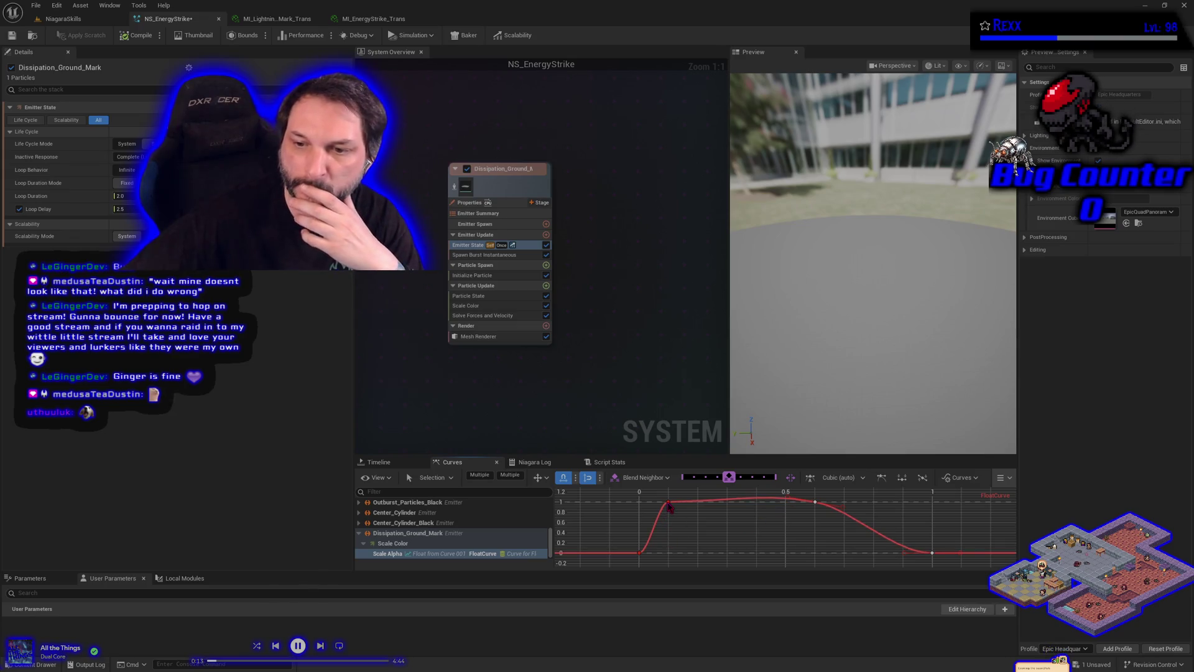
{"action": "left_click", "coordinate": [477, 474]}
{"action": "type", "text": "0.2"}
{"action": "key", "text": "Return"}
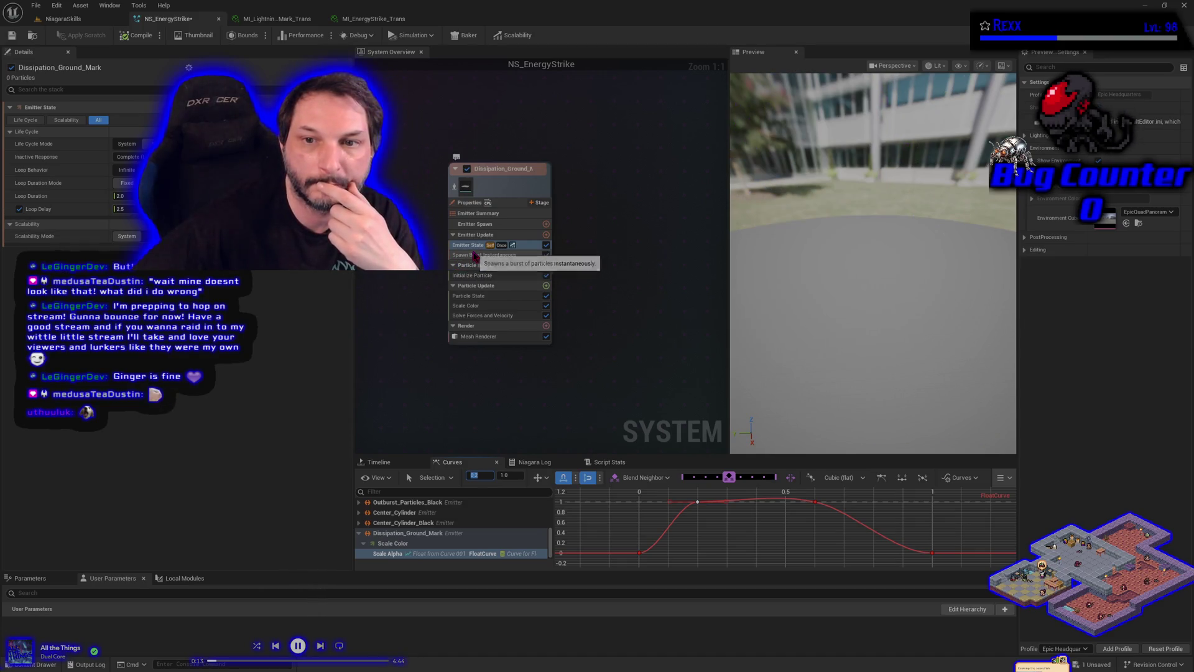
Step: Set the Initialize Particle Lifetime to 3.0 and save NS_EnergyStrike
{"action": "left_click", "coordinate": [476, 275]}
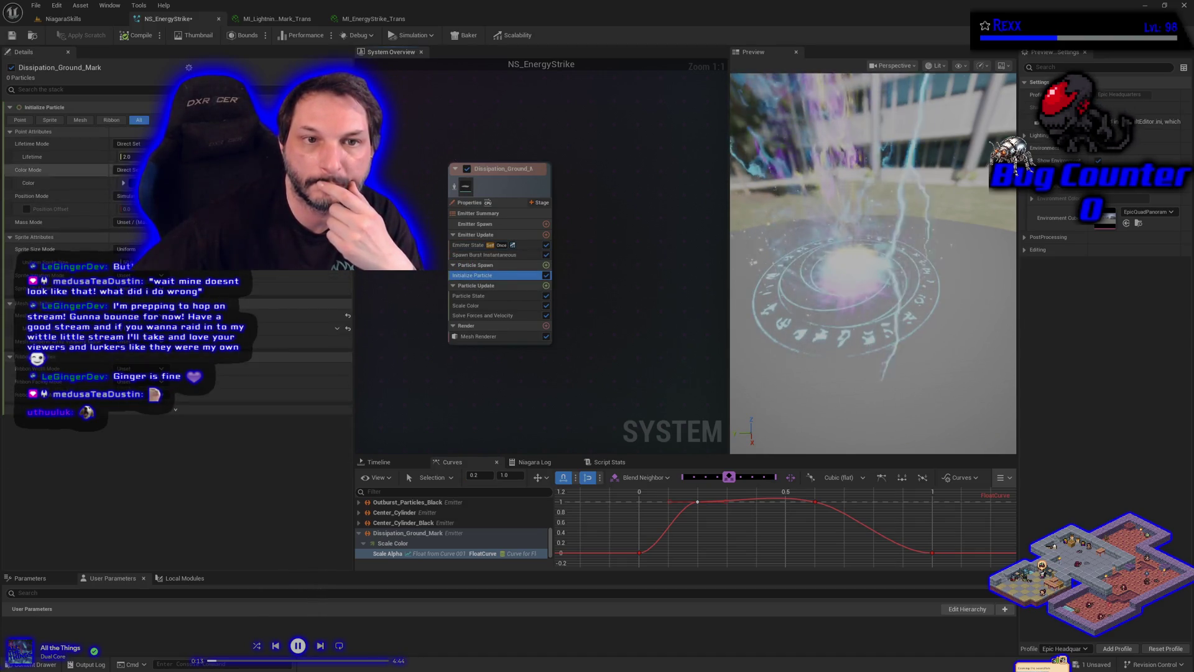
{"action": "left_click", "coordinate": [129, 157]}
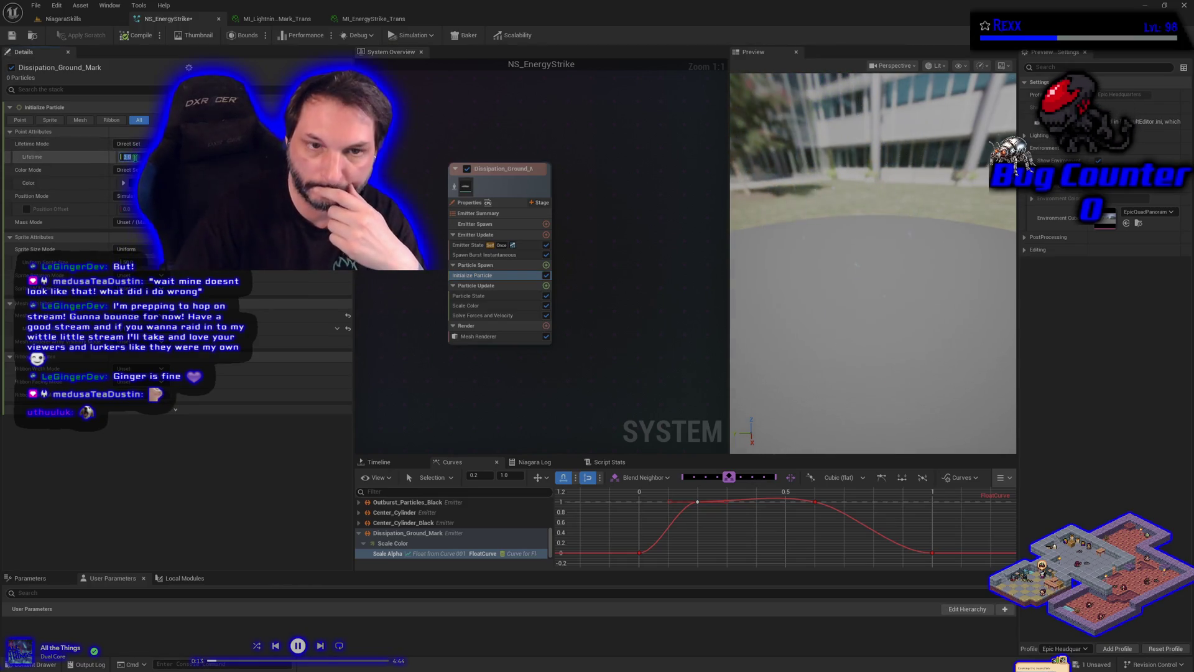
{"action": "key", "text": "Return"}
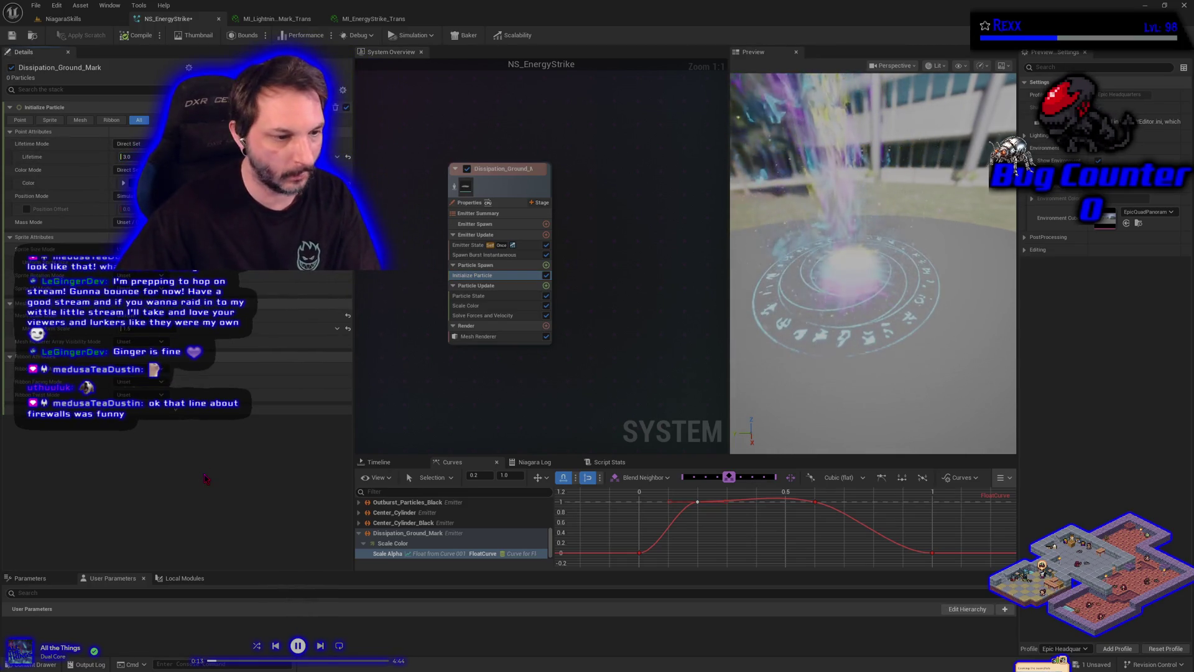
{"action": "key", "text": "ctrl+s"}
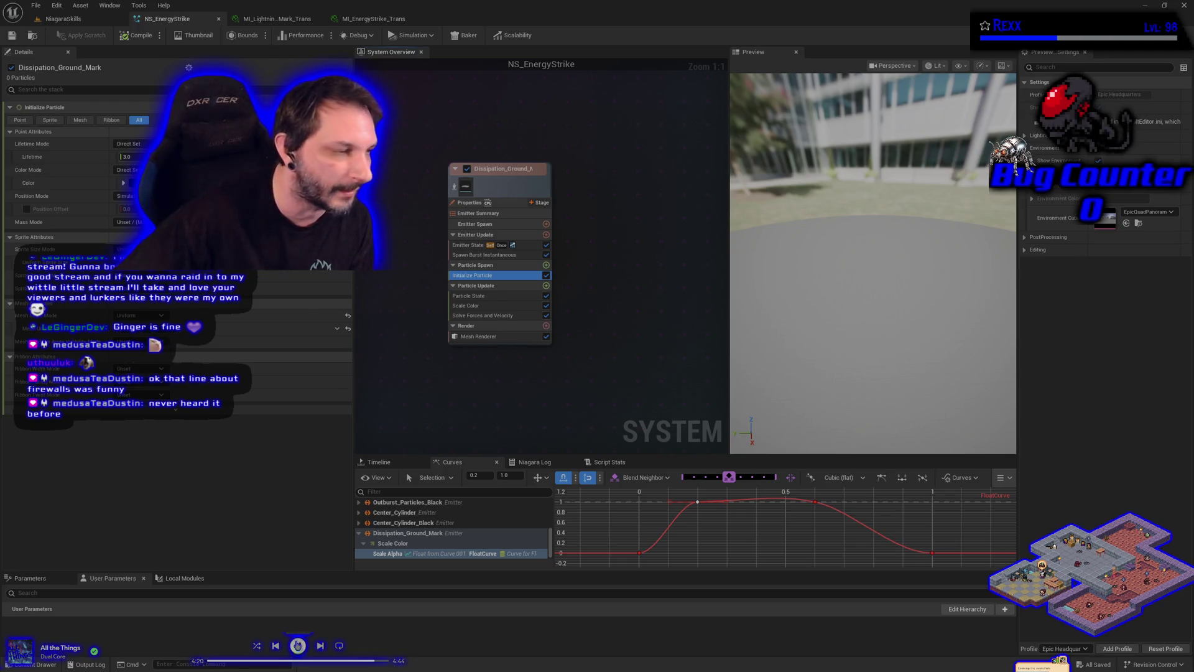
Step: Pause the background music and switch away from Unreal Engine to the browser
{"action": "left_click", "coordinate": [298, 645]}
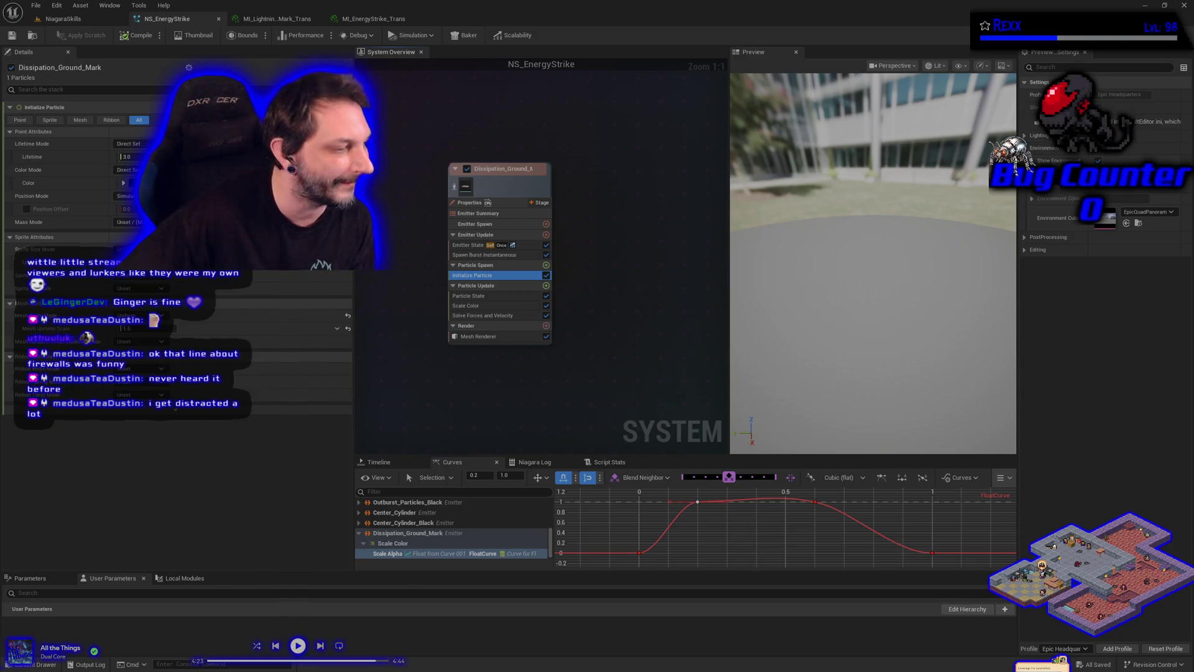
{"action": "key", "text": "alt+Tab"}
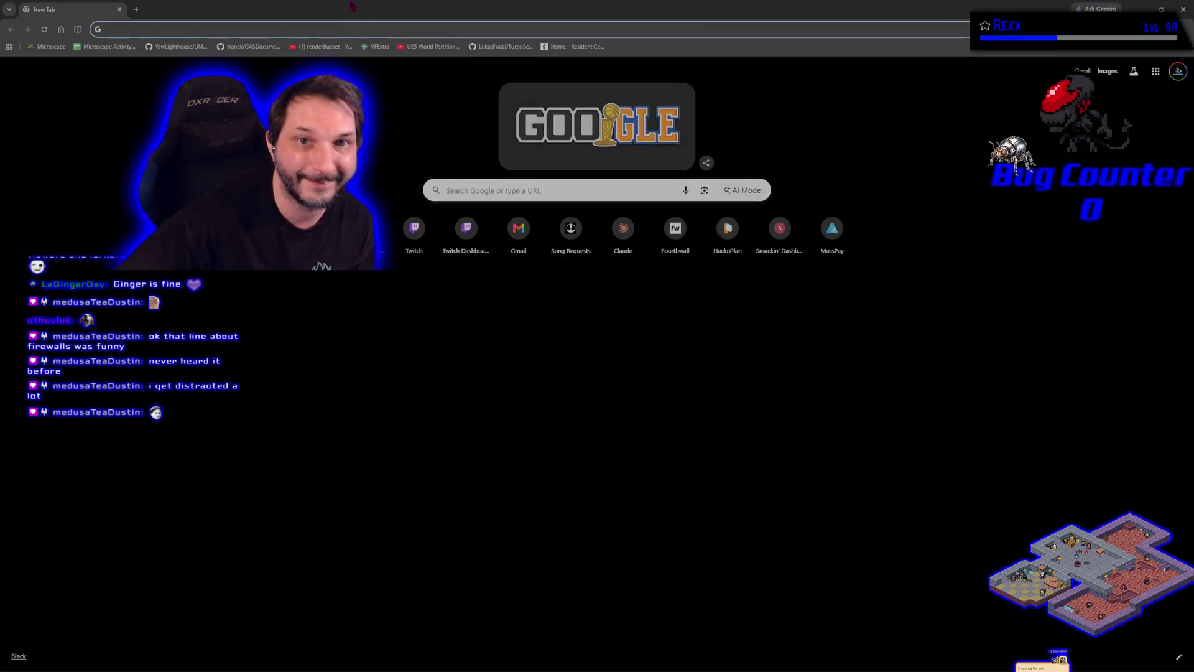
{"action": "key", "text": "super+Down"}
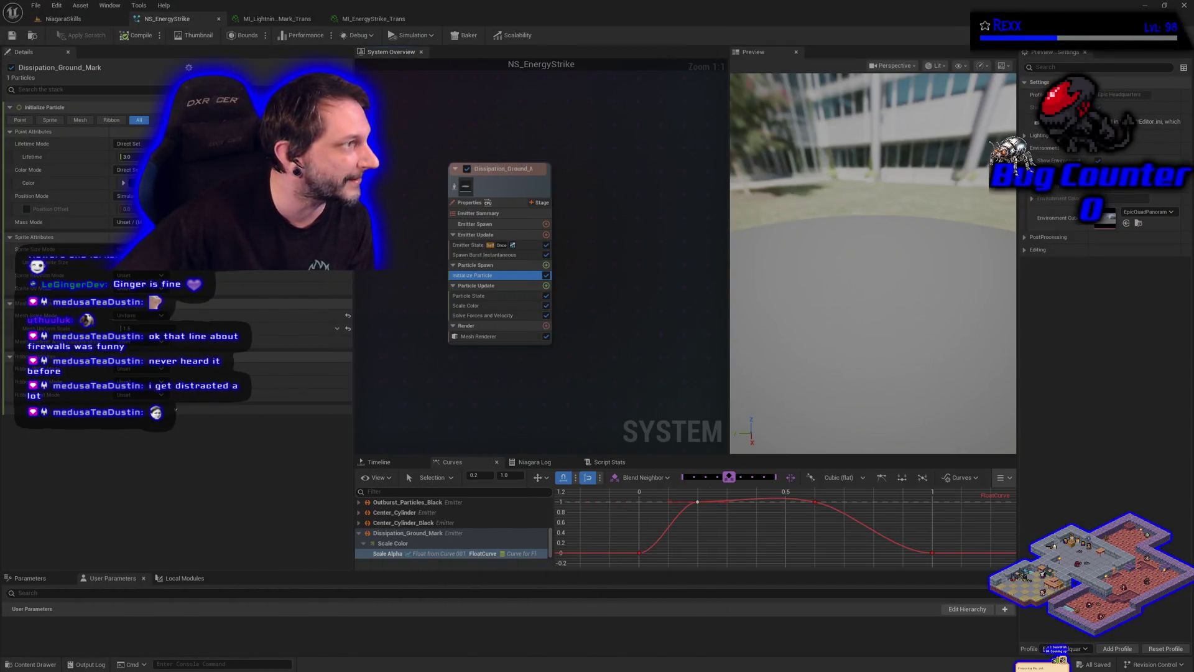
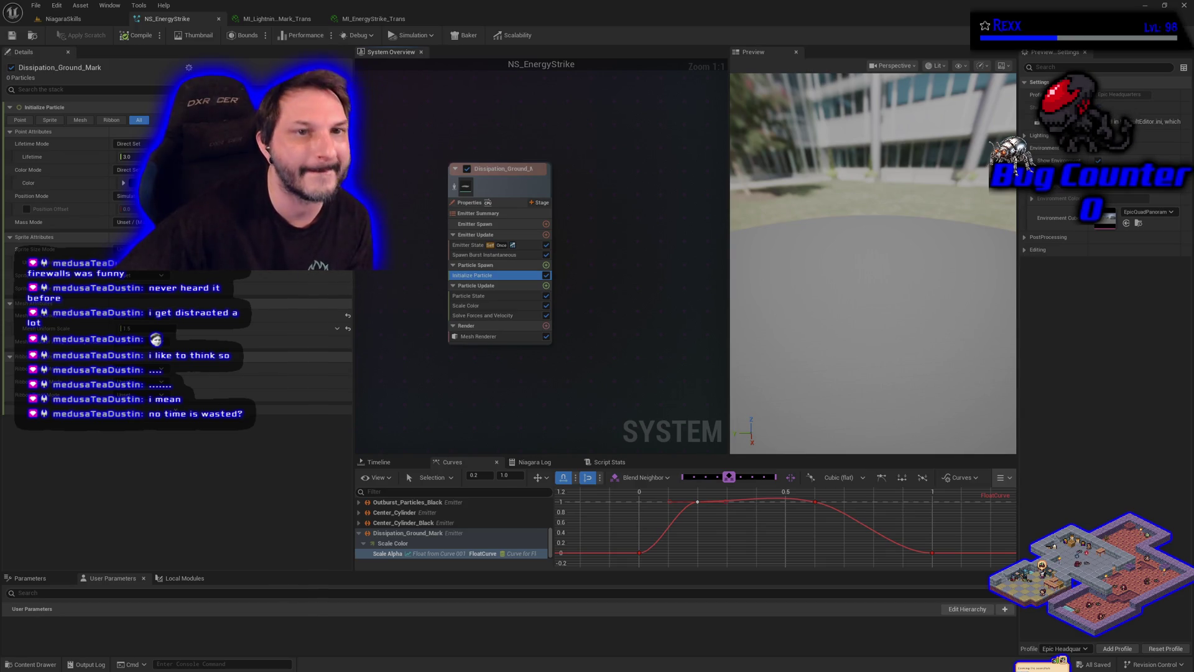
Step: Change Initialize Particle Lifetime from 3.0 to 4.0, then show the Emitter State settings
{"action": "left_click", "coordinate": [394, 380]}
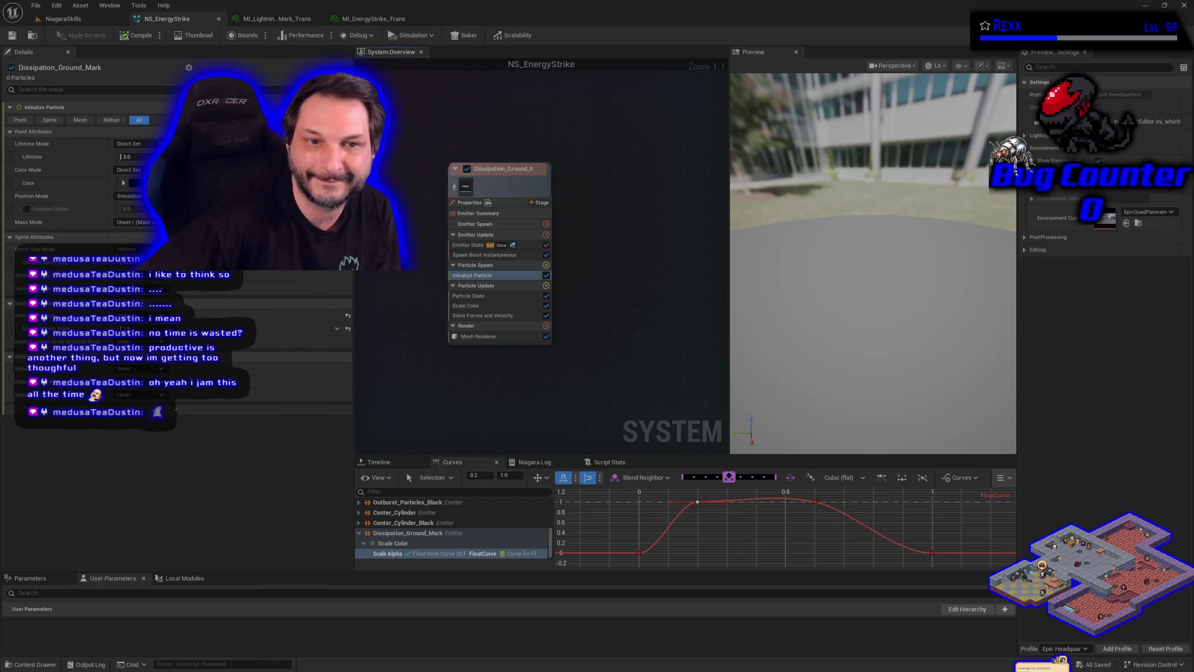
{"action": "type", "text": "4"}
{"action": "key", "text": "Return"}
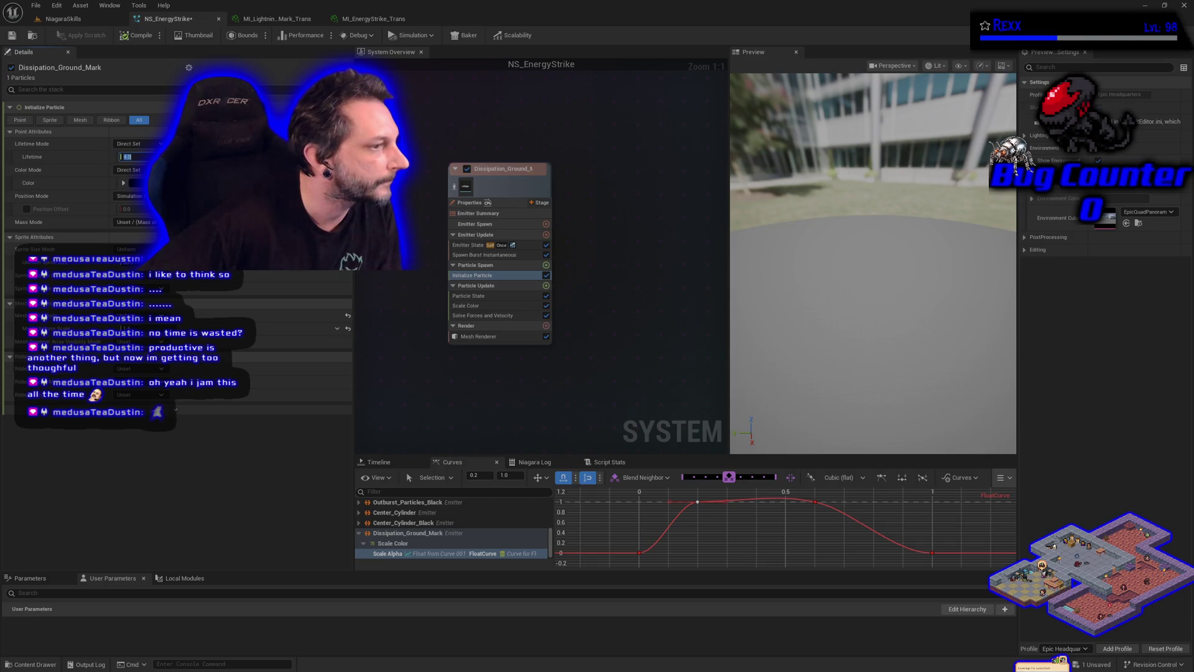
{"action": "left_click", "coordinate": [478, 247]}
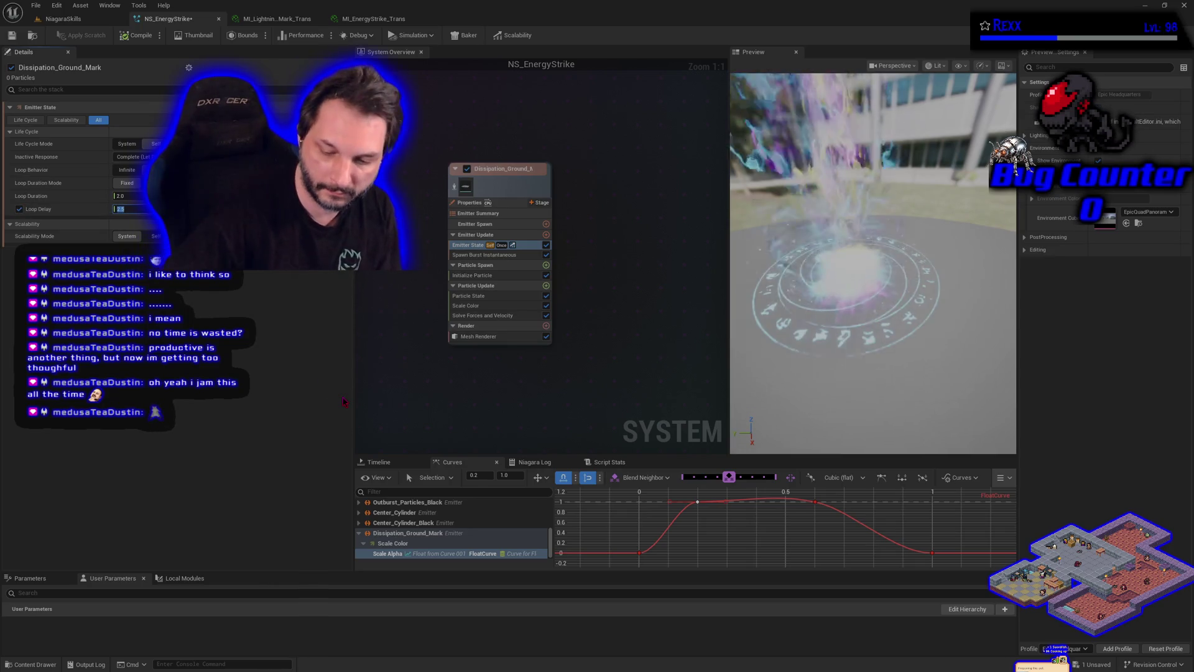